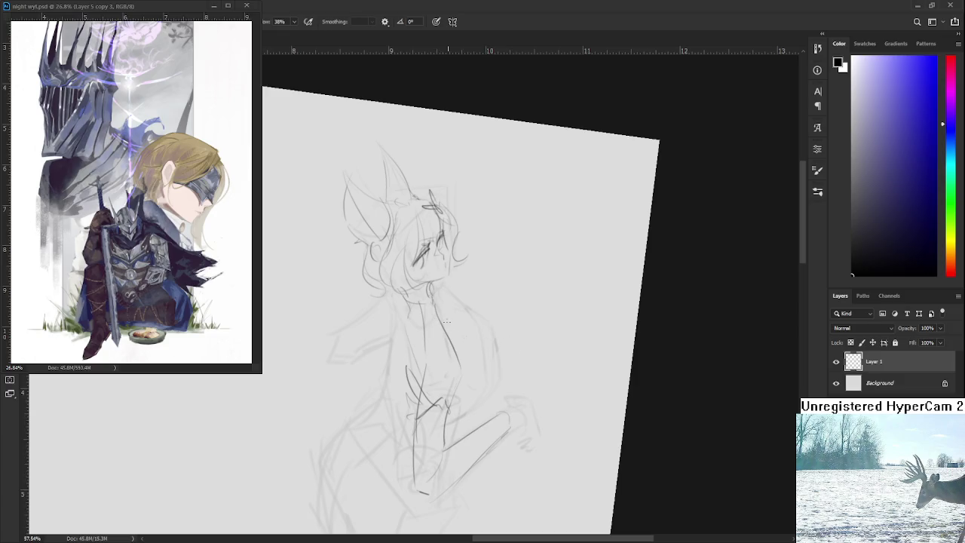
Step: Undo the dark curve beside the torso and redraw it fainter along the right side
{"action": "key", "text": "ctrl+z"}
{"action": "left_click_drag", "start_coordinate": [498, 348], "coordinate": [486, 400]}
{"action": "key", "text": "ctrl+z"}
Step: Sketch a line from the neck to the right shoulder and retrace the torso's right side
{"action": "key", "text": "ctrl+z"}
{"action": "key", "text": "ctrl+z"}
{"action": "left_click_drag", "start_coordinate": [495, 347], "coordinate": [501, 391]}
{"action": "left_click_drag", "start_coordinate": [441, 302], "coordinate": [487, 322]}
{"action": "left_click_drag", "start_coordinate": [496, 343], "coordinate": [484, 389]}
Step: Retry the right torso curve until it sweeps downward, adding a short dark stroke at the lower torso
{"action": "left_click_drag", "start_coordinate": [488, 348], "coordinate": [475, 383]}
{"action": "key", "text": "ctrl+z"}
{"action": "left_click_drag", "start_coordinate": [490, 348], "coordinate": [473, 389]}
{"action": "key", "text": "ctrl+z"}
{"action": "left_click_drag", "start_coordinate": [490, 347], "coordinate": [473, 383]}
{"action": "key", "text": "ctrl+z"}
{"action": "left_click_drag", "start_coordinate": [491, 346], "coordinate": [475, 382]}
{"action": "left_click_drag", "start_coordinate": [491, 345], "coordinate": [472, 399]}
Step: Redraw the shoulder line several times until it sits right
{"action": "key", "text": "ctrl+z"}
{"action": "left_click_drag", "start_coordinate": [491, 345], "coordinate": [473, 401]}
{"action": "left_click_drag", "start_coordinate": [494, 402], "coordinate": [486, 412]}
{"action": "left_click_drag", "start_coordinate": [457, 312], "coordinate": [487, 338]}
{"action": "key", "text": "ctrl+z"}
{"action": "left_click_drag", "start_coordinate": [453, 312], "coordinate": [499, 343]}
{"action": "key", "text": "ctrl+z"}
{"action": "left_click_drag", "start_coordinate": [454, 310], "coordinate": [492, 345]}
{"action": "key", "text": "ctrl+z"}
{"action": "scroll", "coordinate": [476, 320], "scroll_direction": "down", "scroll_amount": 2}
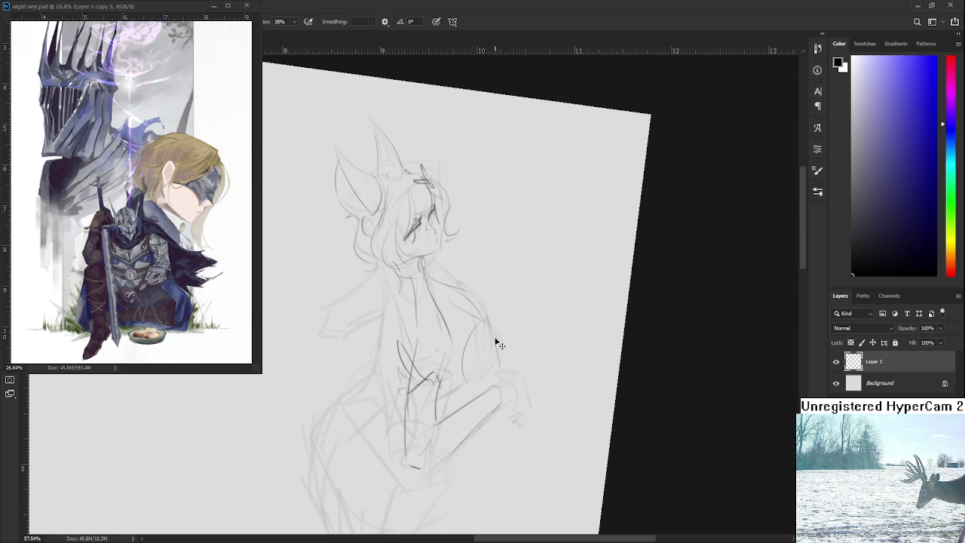
Step: Sketch the lower chest and arm curve, then rotate the canvas view to a straighter angle
{"action": "mouse_move", "coordinate": [498, 355]}
{"action": "left_mouse_down"}
{"action": "mouse_move", "coordinate": [483, 381]}
{"action": "mouse_move", "coordinate": [457, 389]}
{"action": "left_mouse_up"}
{"action": "key", "text": "r"}
{"action": "left_click_drag", "start_coordinate": [476, 352], "coordinate": [476, 309]}
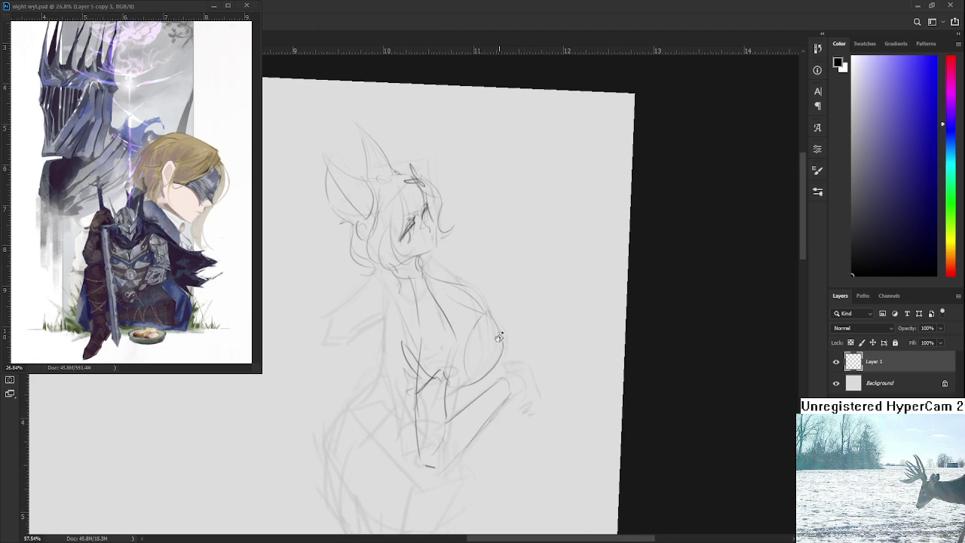
{"action": "key", "text": "b"}
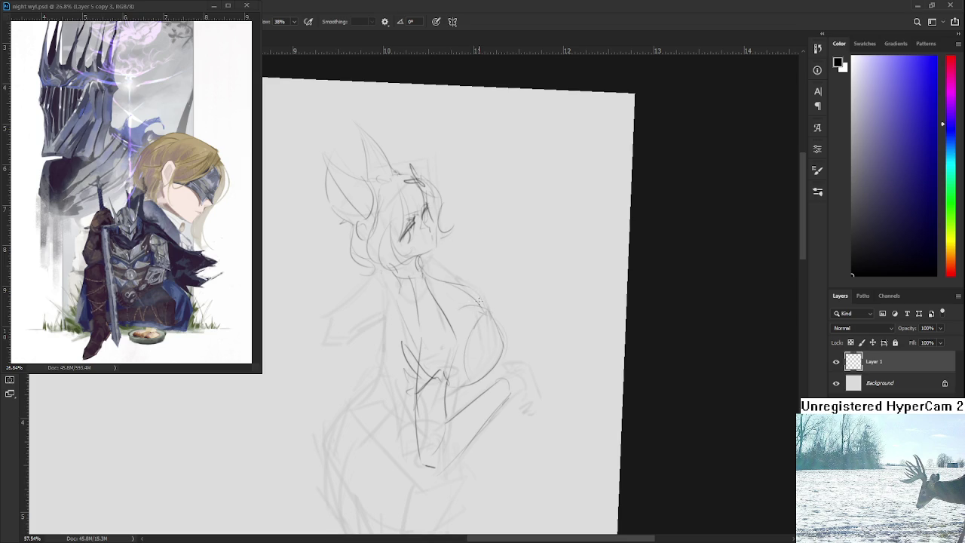
{"action": "left_click_drag", "start_coordinate": [453, 287], "coordinate": [452, 328]}
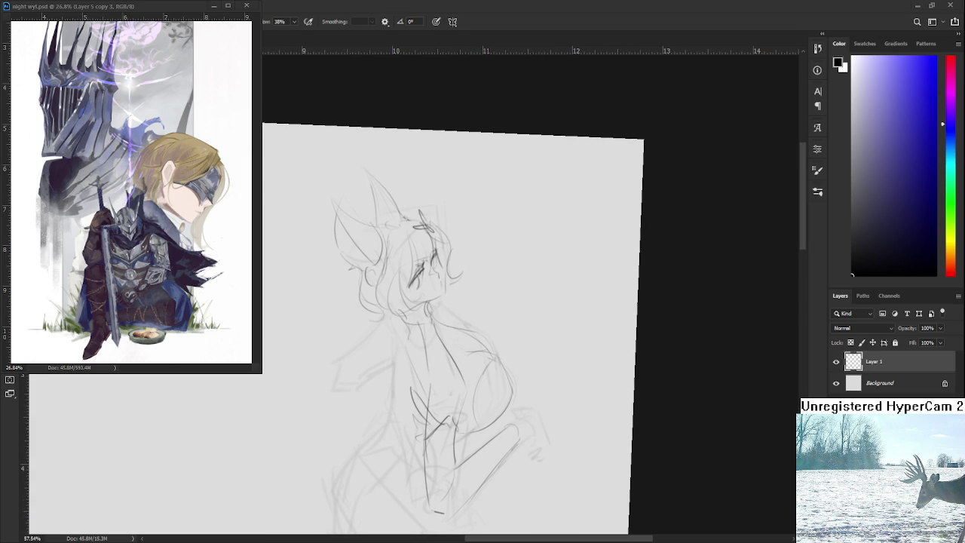
{"action": "key", "text": "e"}
{"action": "scroll", "coordinate": [573, 355], "scroll_direction": "down", "scroll_amount": 2}
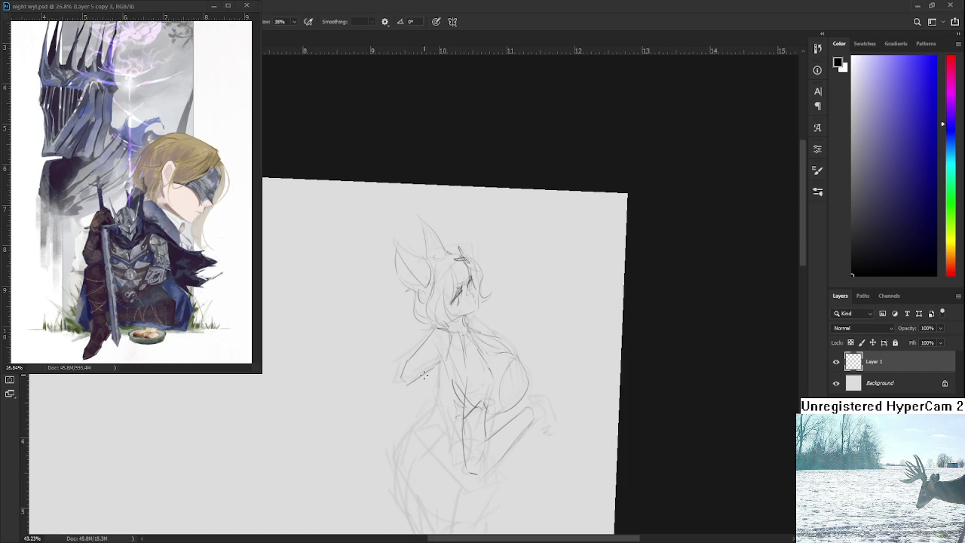
Step: Add a faint stroke off the torso and draw the left hip as one smooth curve
{"action": "key", "text": "e"}
{"action": "key", "text": "b"}
{"action": "key", "text": "e"}
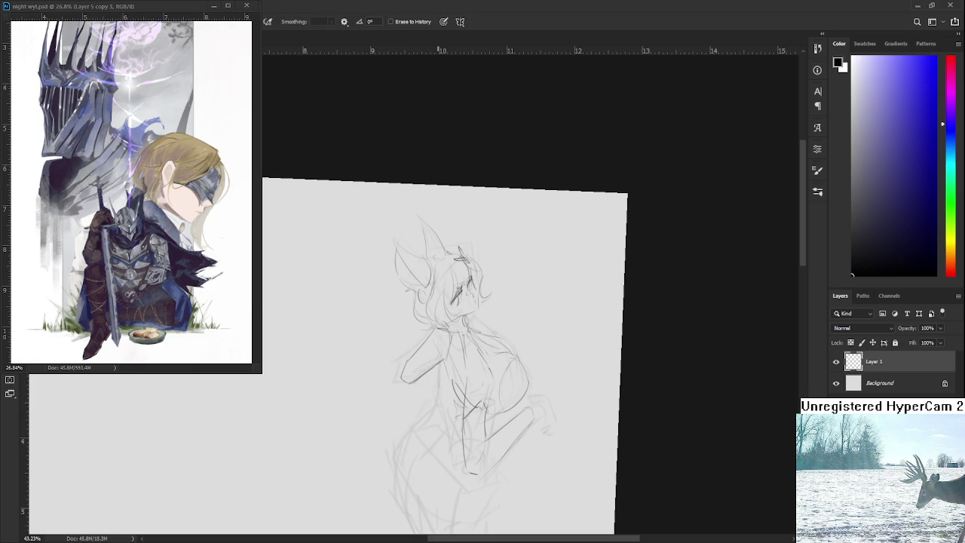
{"action": "scroll", "coordinate": [444, 352], "scroll_direction": "down", "scroll_amount": 2}
{"action": "scroll", "coordinate": [445, 352], "scroll_direction": "up", "scroll_amount": 1}
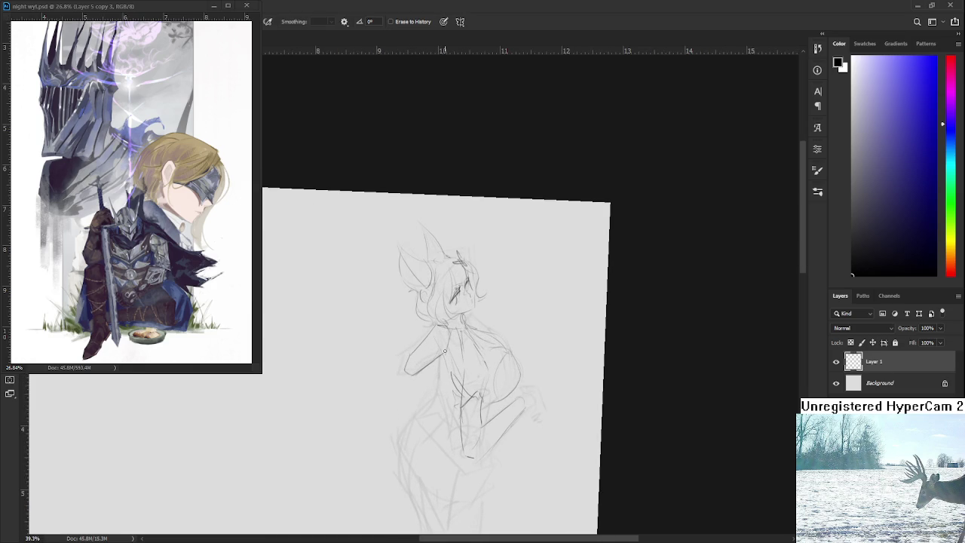
{"action": "key", "text": "b"}
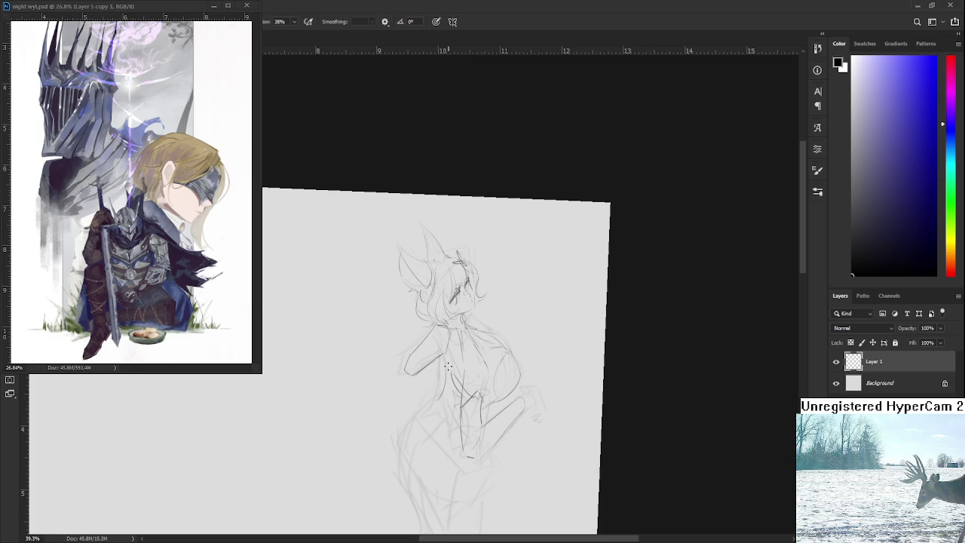
{"action": "scroll", "coordinate": [454, 348], "scroll_direction": "down", "scroll_amount": 1}
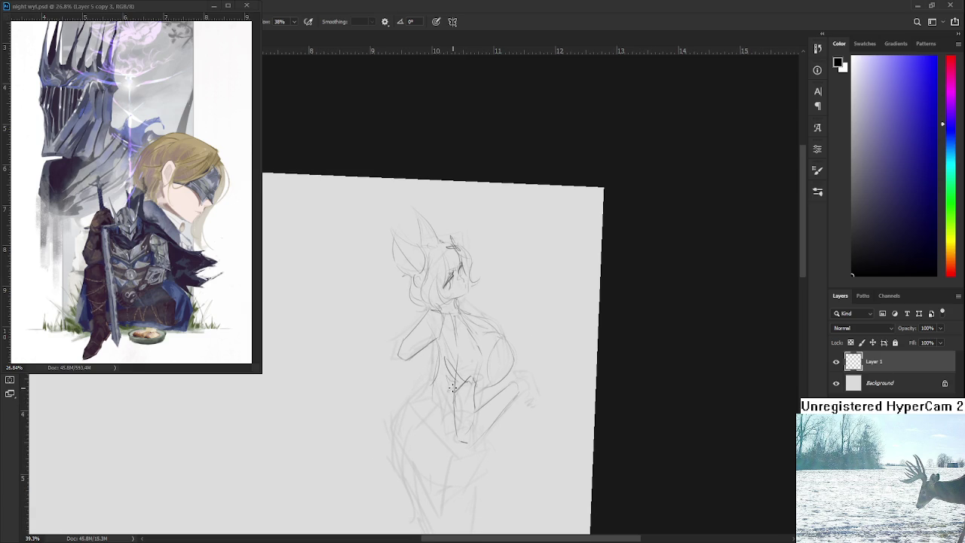
{"action": "mouse_move", "coordinate": [456, 383]}
{"action": "left_mouse_down"}
{"action": "mouse_move", "coordinate": [436, 401]}
{"action": "mouse_move", "coordinate": [461, 353]}
{"action": "left_mouse_up"}
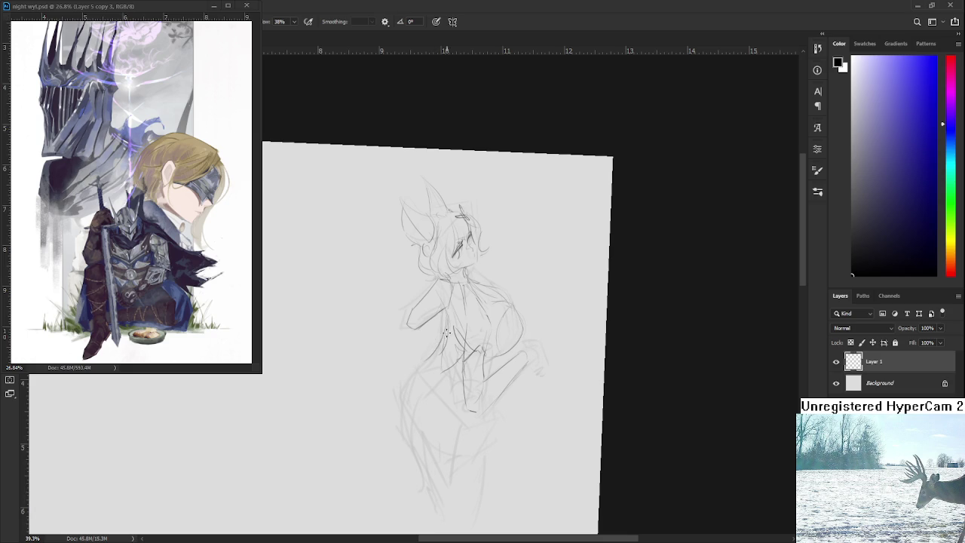
{"action": "left_click_drag", "start_coordinate": [427, 360], "coordinate": [406, 426]}
{"action": "key", "text": "ctrl+z"}
{"action": "mouse_move", "coordinate": [419, 364]}
{"action": "left_mouse_down"}
{"action": "mouse_move", "coordinate": [407, 436]}
{"action": "mouse_move", "coordinate": [402, 393]}
{"action": "mouse_move", "coordinate": [400, 434]}
{"action": "left_mouse_up"}
Step: Tilt the view slightly counter-clockwise and erase the stray line beside the torso
{"action": "key", "text": "ctrl+z"}
{"action": "key", "text": "r"}
{"action": "mouse_move", "coordinate": [450, 412]}
{"action": "left_mouse_down"}
{"action": "mouse_move", "coordinate": [441, 349]}
{"action": "mouse_move", "coordinate": [459, 414]}
{"action": "left_mouse_up"}
{"action": "key", "text": "b"}
{"action": "key", "text": "ctrl+z"}
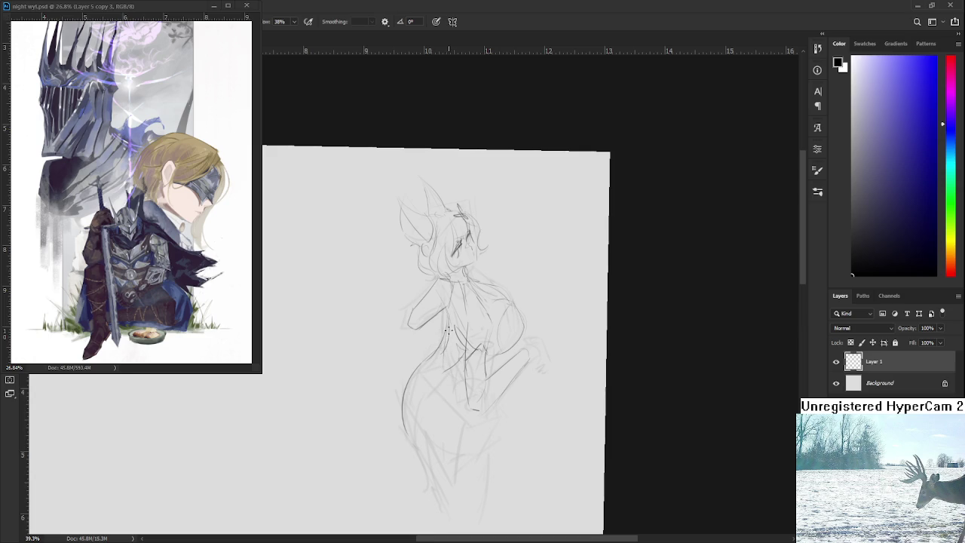
{"action": "key", "text": "e"}
{"action": "left_click_drag", "start_coordinate": [440, 338], "coordinate": [426, 358]}
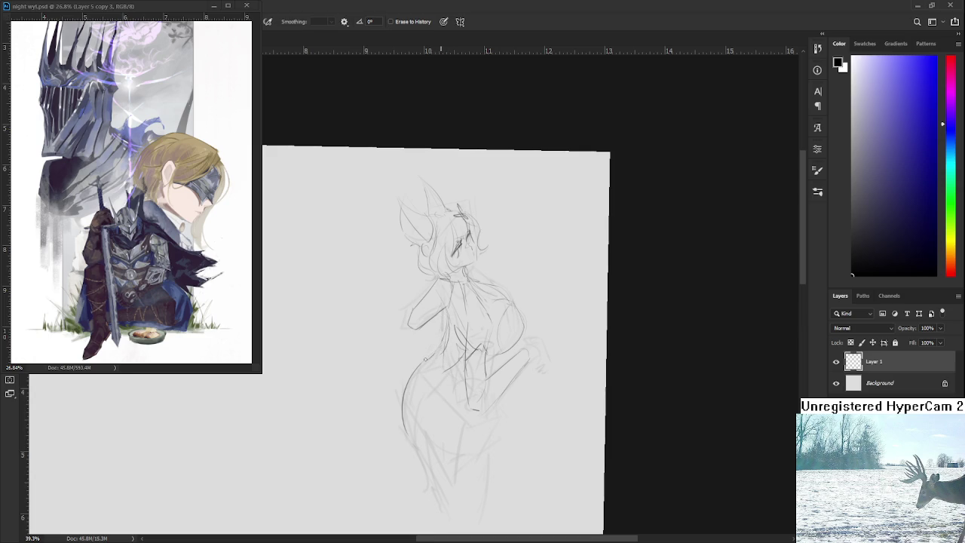
{"action": "key", "text": "b"}
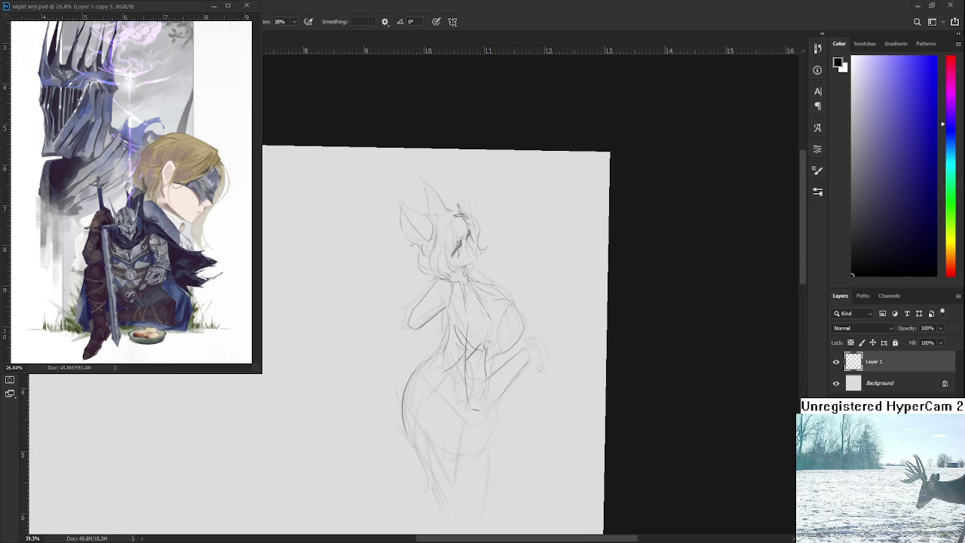
{"action": "scroll", "coordinate": [465, 370], "scroll_direction": "up", "scroll_amount": 1}
Step: Draw the hip and back curve, retrying it to extend further down
{"action": "scroll", "coordinate": [437, 328], "scroll_direction": "up", "scroll_amount": 1}
{"action": "key", "text": "e"}
{"action": "key", "text": "b"}
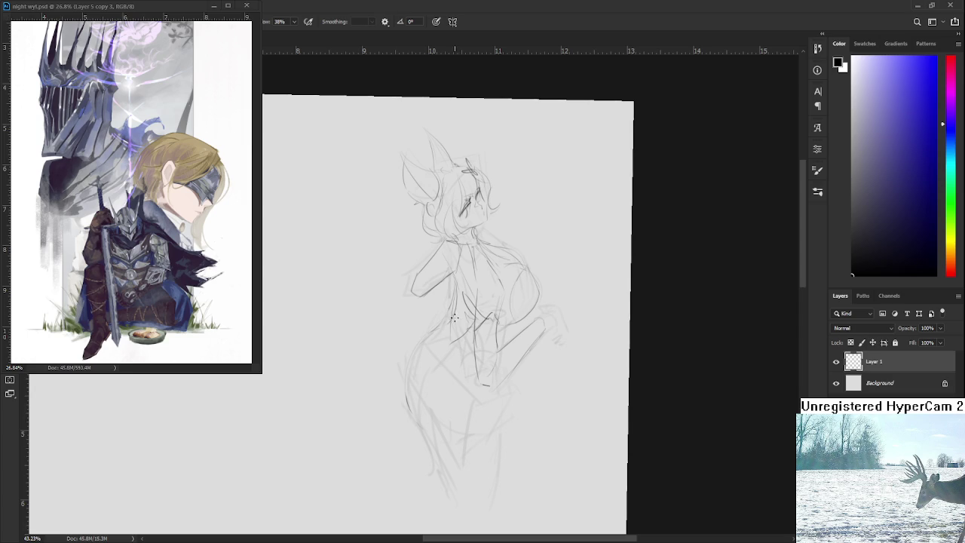
{"action": "left_click_drag", "start_coordinate": [437, 330], "coordinate": [400, 392]}
{"action": "key", "text": "ctrl+z"}
{"action": "key", "text": "ctrl+z"}
{"action": "mouse_move", "coordinate": [434, 331]}
{"action": "left_mouse_down"}
{"action": "mouse_move", "coordinate": [401, 374]}
{"action": "mouse_move", "coordinate": [422, 439]}
{"action": "mouse_move", "coordinate": [484, 340]}
{"action": "left_mouse_up"}
{"action": "key", "text": "ctrl+z"}
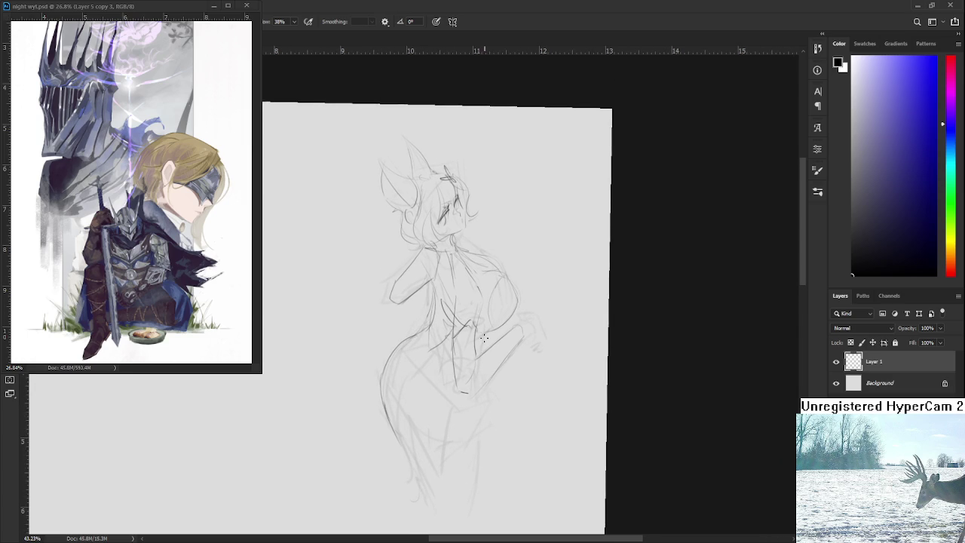
Step: Add a short stroke on the torso, then lasso-select the sketch's head
{"action": "left_click_drag", "start_coordinate": [484, 339], "coordinate": [478, 359]}
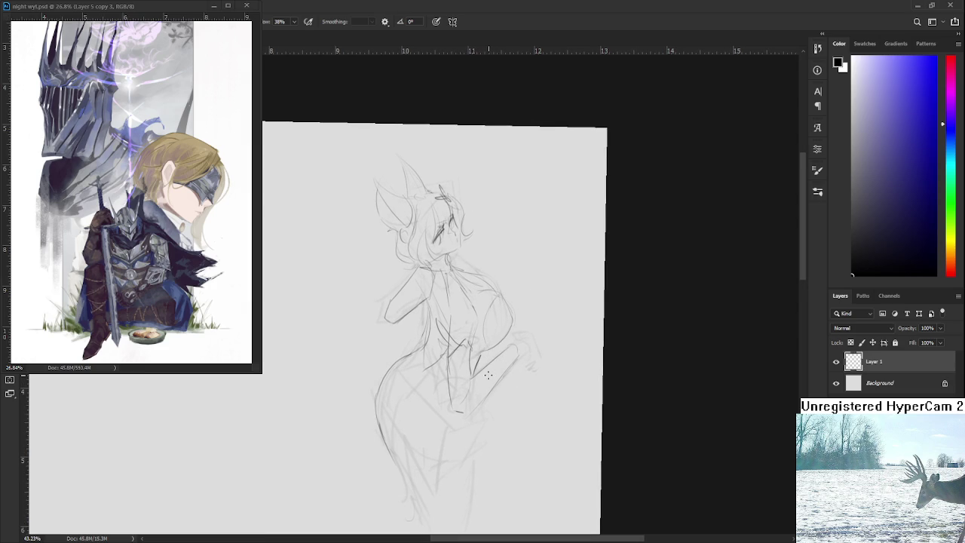
{"action": "left_click_drag", "start_coordinate": [489, 380], "coordinate": [486, 410]}
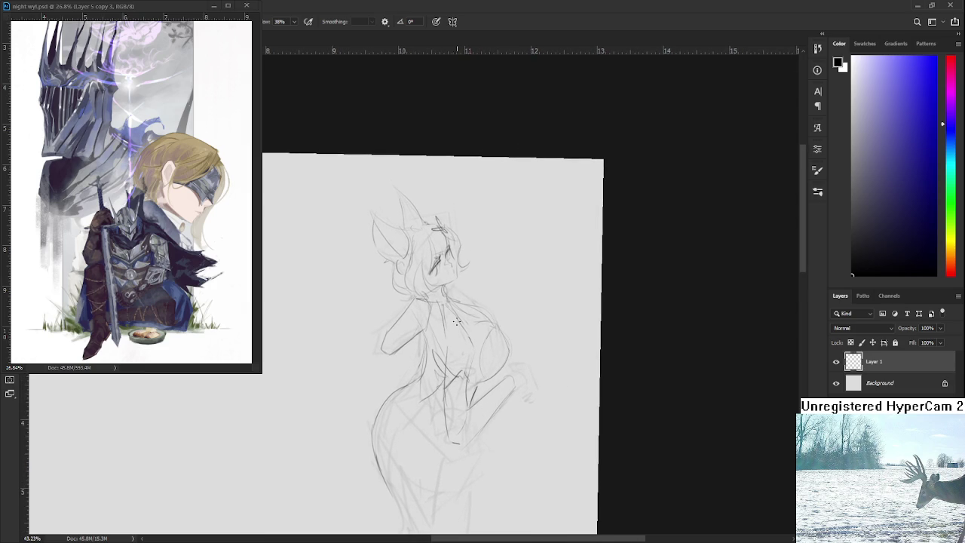
{"action": "mouse_move", "coordinate": [423, 303]}
{"action": "left_mouse_down"}
{"action": "mouse_move", "coordinate": [506, 198]}
{"action": "mouse_move", "coordinate": [452, 296]}
{"action": "left_mouse_up"}
Step: Enlarge and slightly tilt the selected head with Free Transform, then apply it
{"action": "key", "text": "ctrl+t"}
{"action": "left_click_drag", "start_coordinate": [516, 158], "coordinate": [522, 151]}
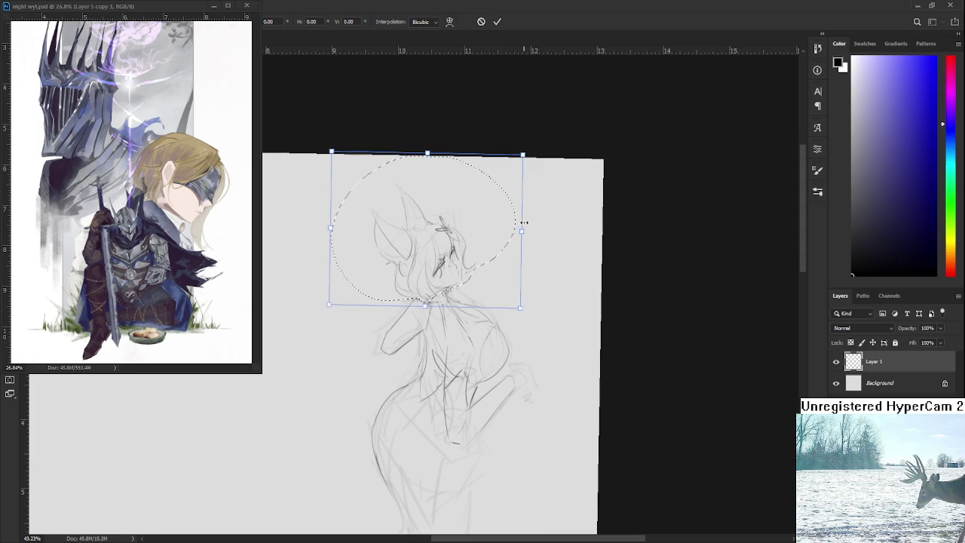
{"action": "key", "text": "Return"}
{"action": "left_click_drag", "start_coordinate": [536, 308], "coordinate": [521, 247]}
{"action": "left_click_drag", "start_coordinate": [445, 349], "coordinate": [377, 342]}
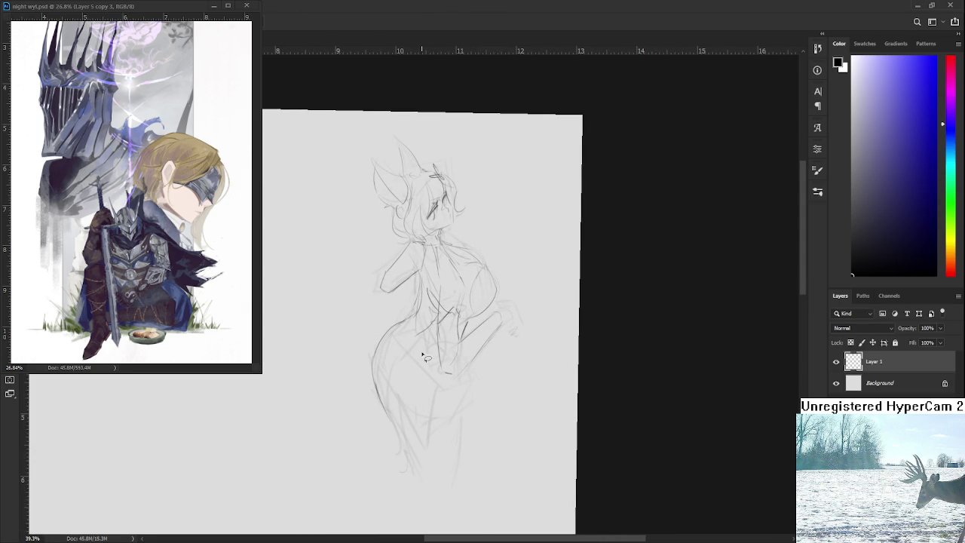
Step: Darken the figure's left hip curve with several short pencil strokes
{"action": "key", "text": "b"}
{"action": "left_click_drag", "start_coordinate": [386, 330], "coordinate": [389, 401]}
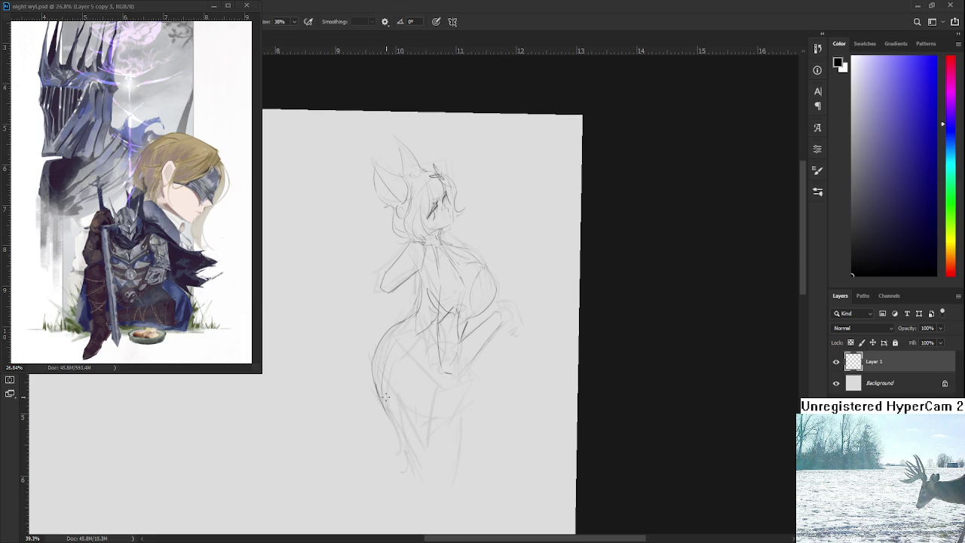
{"action": "left_click_drag", "start_coordinate": [383, 365], "coordinate": [375, 387]}
{"action": "left_click_drag", "start_coordinate": [390, 331], "coordinate": [390, 351]}
{"action": "left_click_drag", "start_coordinate": [400, 410], "coordinate": [391, 356]}
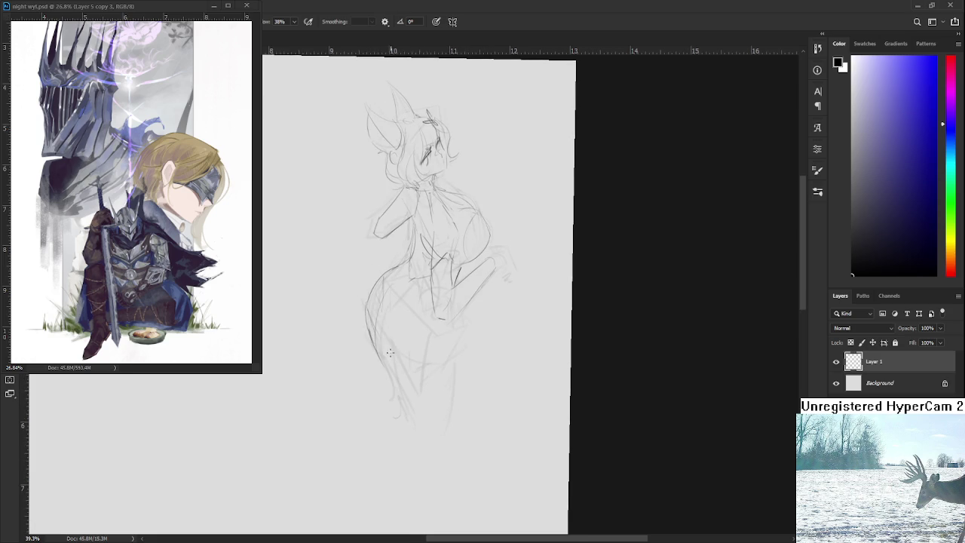
{"action": "left_click_drag", "start_coordinate": [388, 314], "coordinate": [379, 356]}
{"action": "left_click_drag", "start_coordinate": [392, 292], "coordinate": [379, 347]}
{"action": "key", "text": "ctrl+z"}
Step: Draw the lower left leg line and a long line down the other leg
{"action": "left_click_drag", "start_coordinate": [386, 352], "coordinate": [405, 414]}
{"action": "key", "text": "ctrl+z"}
{"action": "left_click_drag", "start_coordinate": [389, 356], "coordinate": [406, 411]}
{"action": "key", "text": "ctrl+z"}
{"action": "left_click_drag", "start_coordinate": [462, 332], "coordinate": [452, 443]}
{"action": "key", "text": "ctrl+z"}
{"action": "left_click_drag", "start_coordinate": [461, 332], "coordinate": [450, 413]}
Step: Reframe the view and add another darkening stroke on the left hip curve
{"action": "left_click_drag", "start_coordinate": [403, 370], "coordinate": [408, 403]}
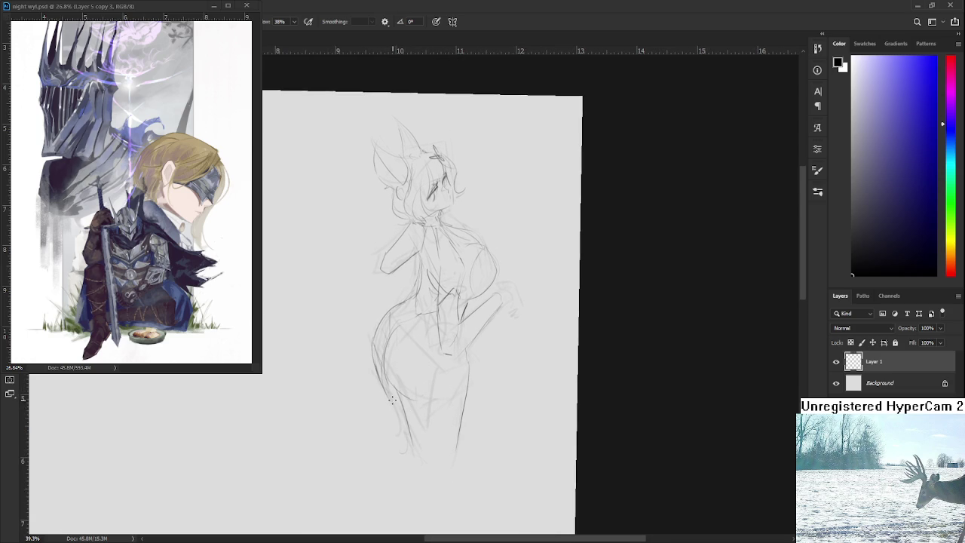
{"action": "key", "text": "e"}
{"action": "key", "text": "b"}
{"action": "key", "text": "e"}
{"action": "key", "text": "b"}
{"action": "left_click_drag", "start_coordinate": [378, 358], "coordinate": [382, 374]}
Step: Draw a curve across the thigh extending to meet the leg line
{"action": "scroll", "coordinate": [432, 360], "scroll_direction": "down", "scroll_amount": 1}
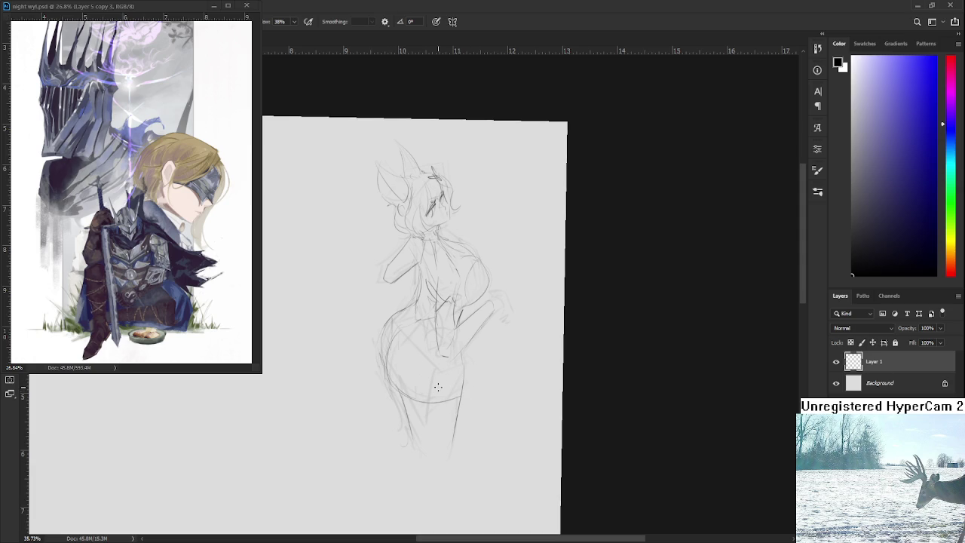
{"action": "left_click_drag", "start_coordinate": [396, 390], "coordinate": [452, 403]}
{"action": "left_click_drag", "start_coordinate": [393, 388], "coordinate": [461, 407]}
{"action": "left_click_drag", "start_coordinate": [458, 405], "coordinate": [408, 415]}
{"action": "key", "text": "ctrl+z"}
Step: Reframe the view around the figure and sketch short lines on the lower hip and leg
{"action": "scroll", "coordinate": [467, 306], "scroll_direction": "up", "scroll_amount": 3}
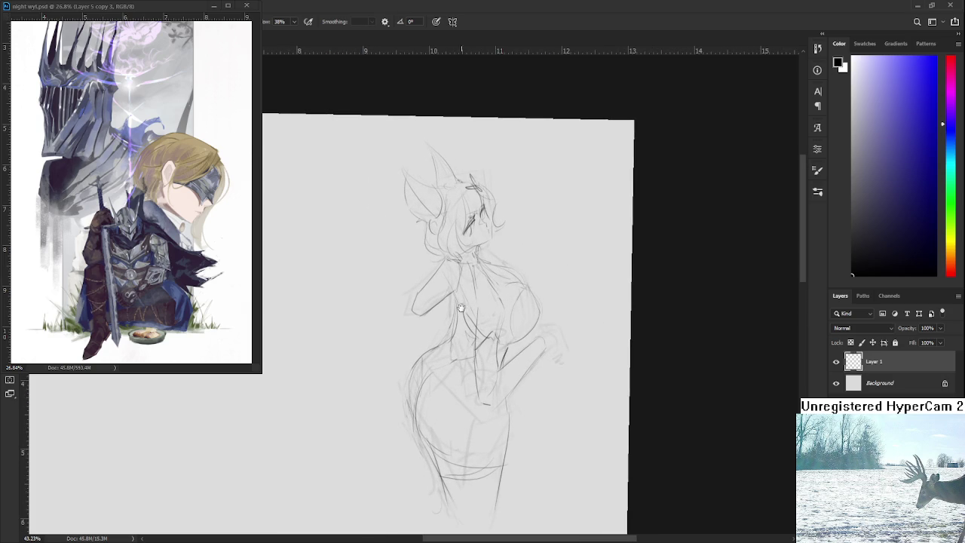
{"action": "left_click_drag", "start_coordinate": [466, 306], "coordinate": [414, 322]}
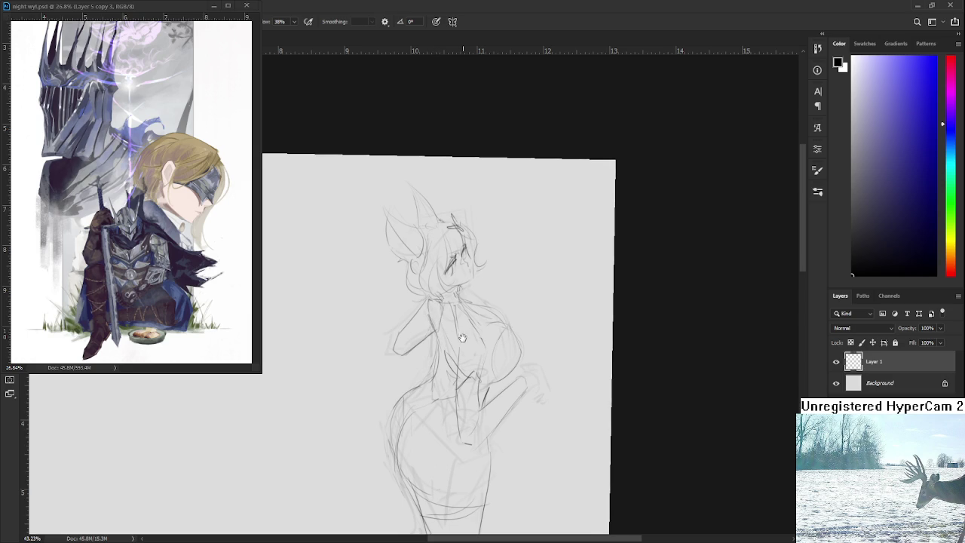
{"action": "left_click_drag", "start_coordinate": [463, 337], "coordinate": [452, 330]}
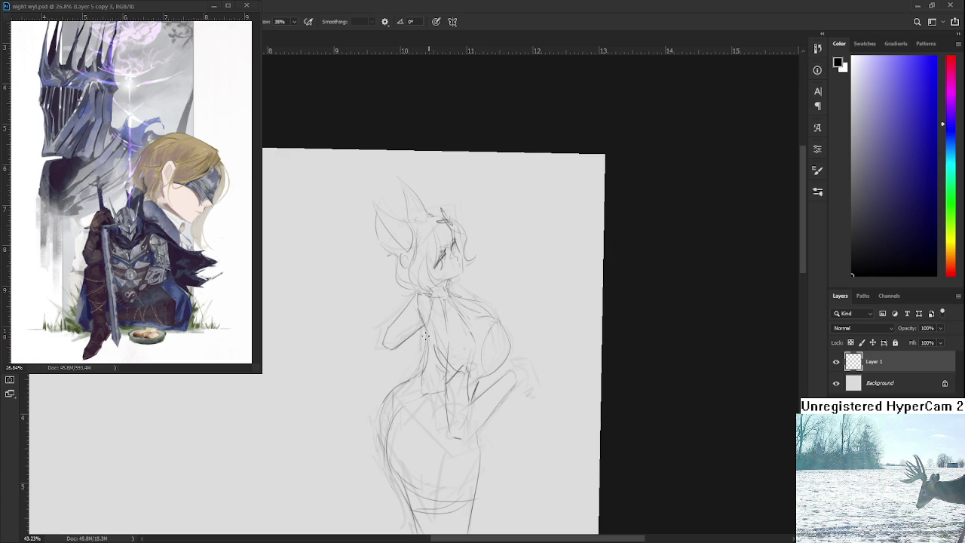
{"action": "scroll", "coordinate": [426, 330], "scroll_direction": "down", "scroll_amount": 1}
{"action": "scroll", "coordinate": [427, 330], "scroll_direction": "down", "scroll_amount": 2}
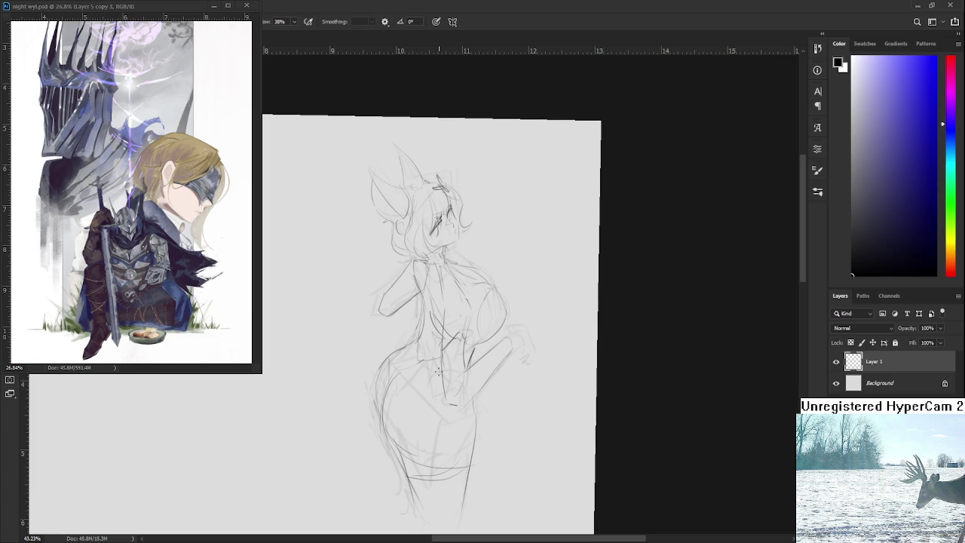
{"action": "scroll", "coordinate": [437, 371], "scroll_direction": "down", "scroll_amount": 1}
{"action": "scroll", "coordinate": [438, 371], "scroll_direction": "down", "scroll_amount": 1}
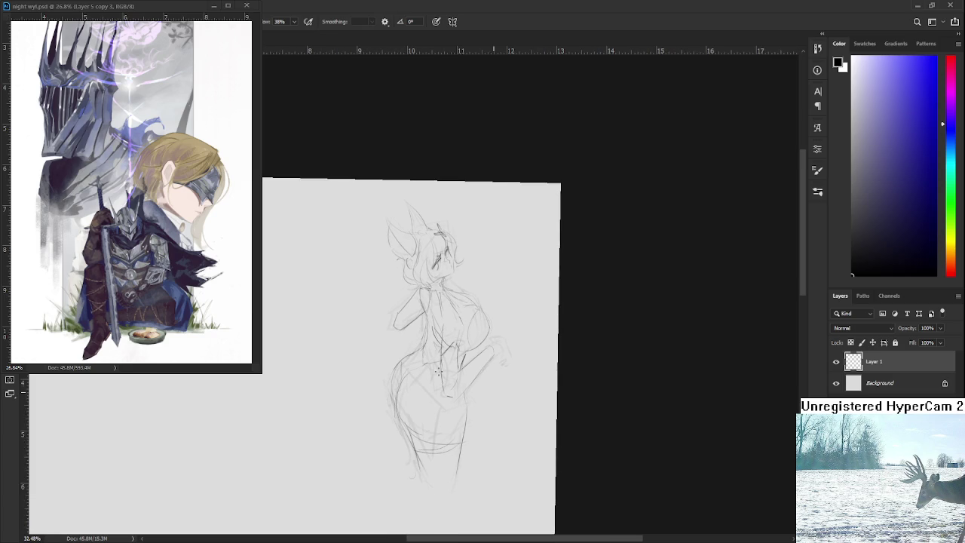
{"action": "scroll", "coordinate": [437, 371], "scroll_direction": "down", "scroll_amount": 1}
{"action": "scroll", "coordinate": [437, 371], "scroll_direction": "up", "scroll_amount": 1}
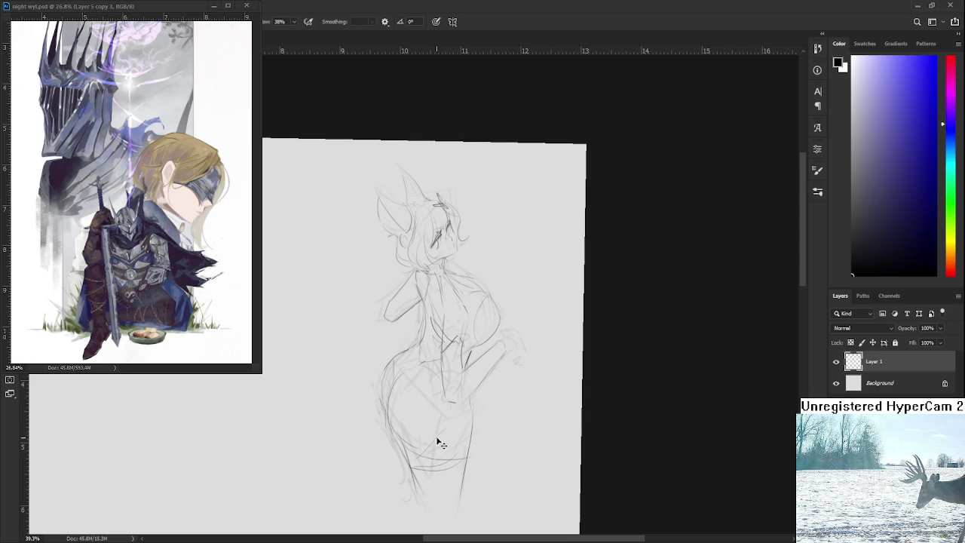
{"action": "key", "text": "e"}
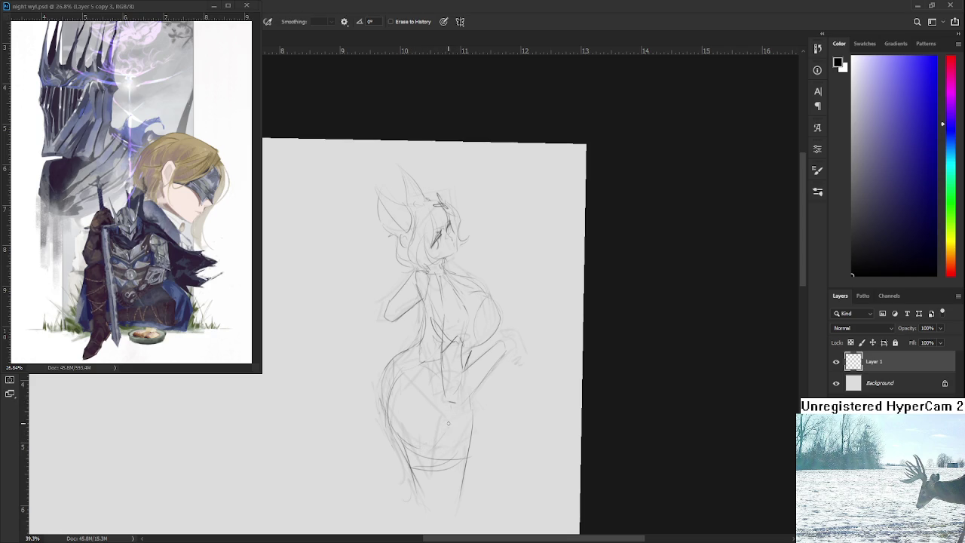
{"action": "key", "text": "b"}
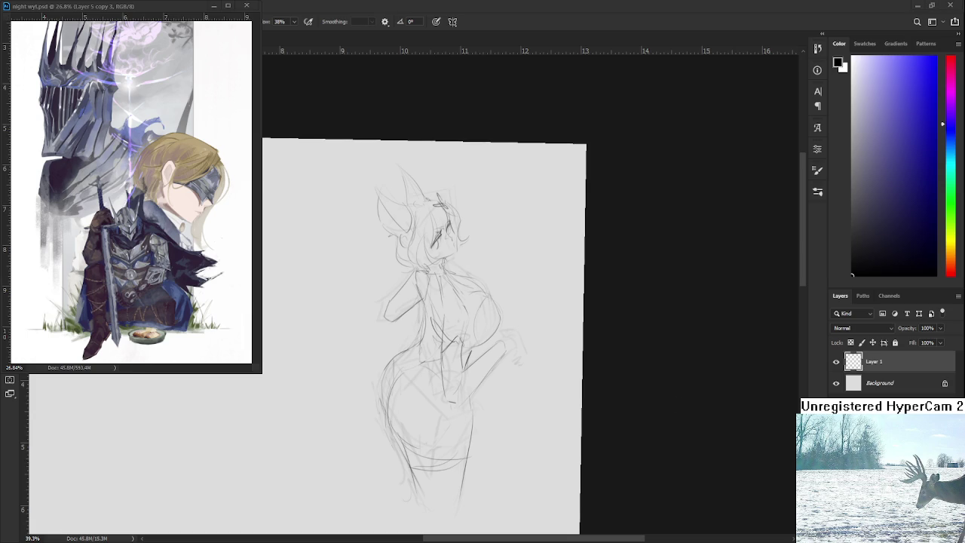
{"action": "scroll", "coordinate": [484, 469], "scroll_direction": "down", "scroll_amount": 2}
{"action": "scroll", "coordinate": [484, 469], "scroll_direction": "down", "scroll_amount": 2}
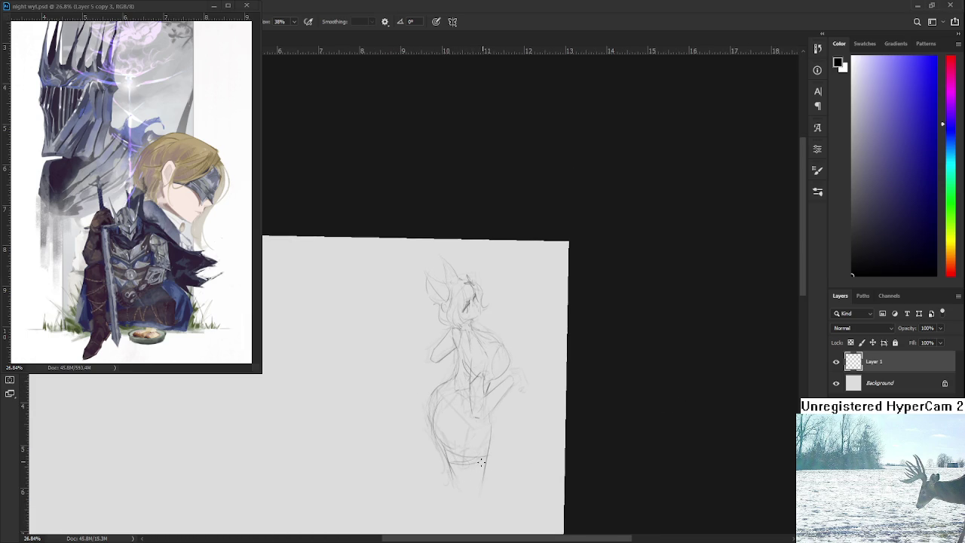
{"action": "left_click_drag", "start_coordinate": [487, 441], "coordinate": [478, 452]}
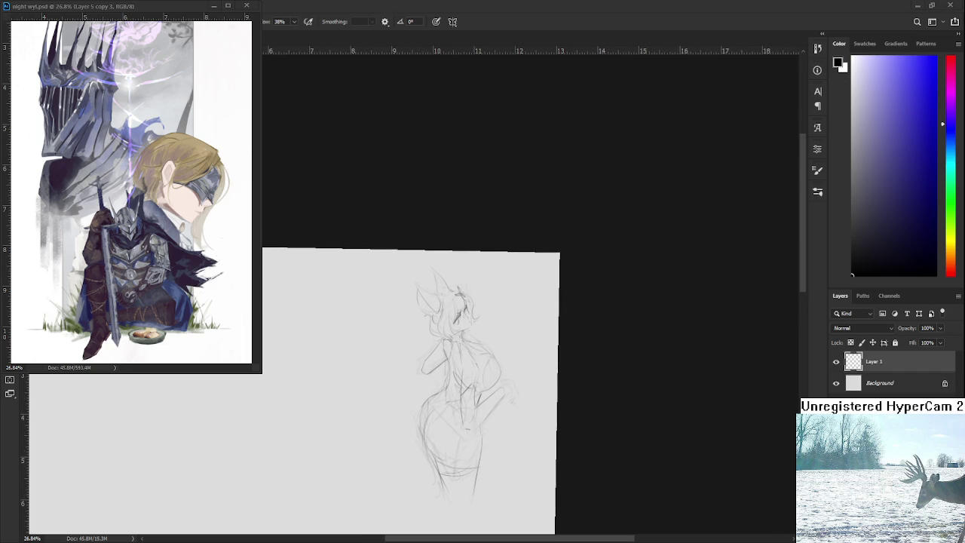
{"action": "scroll", "coordinate": [474, 386], "scroll_direction": "up", "scroll_amount": 2}
{"action": "scroll", "coordinate": [475, 386], "scroll_direction": "up", "scroll_amount": 2}
{"action": "scroll", "coordinate": [475, 386], "scroll_direction": "down", "scroll_amount": 1}
{"action": "scroll", "coordinate": [475, 386], "scroll_direction": "down", "scroll_amount": 1}
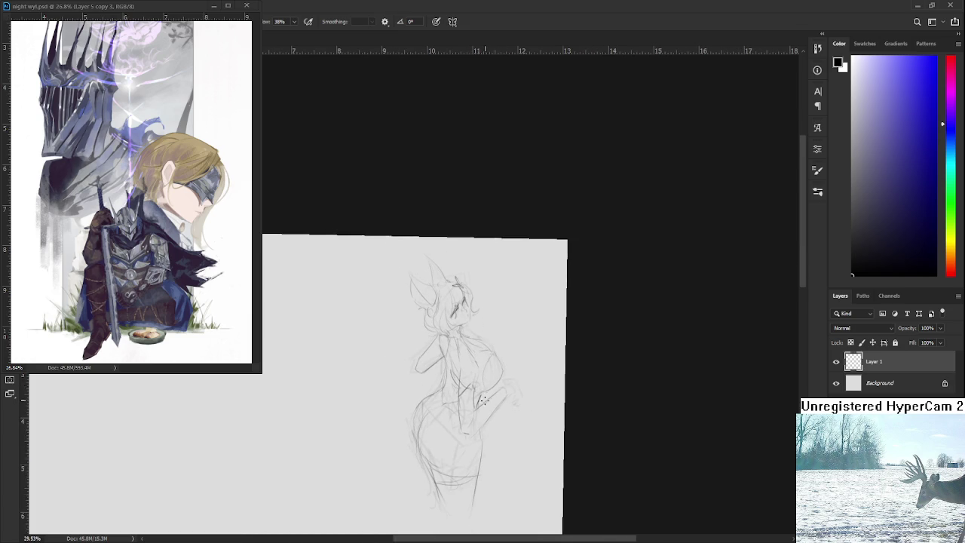
{"action": "left_click_drag", "start_coordinate": [478, 426], "coordinate": [475, 456]}
{"action": "mouse_move", "coordinate": [430, 481]}
{"action": "left_mouse_down"}
{"action": "mouse_move", "coordinate": [480, 477]}
{"action": "mouse_move", "coordinate": [427, 495]}
{"action": "left_mouse_up"}
Step: Draw and redraw the contour line along the left hip and leg
{"action": "scroll", "coordinate": [436, 366], "scroll_direction": "down", "scroll_amount": 2}
{"action": "mouse_move", "coordinate": [435, 339]}
{"action": "left_mouse_down"}
{"action": "mouse_move", "coordinate": [402, 451]}
{"action": "mouse_move", "coordinate": [404, 430]}
{"action": "left_mouse_up"}
{"action": "key", "text": "ctrl+z"}
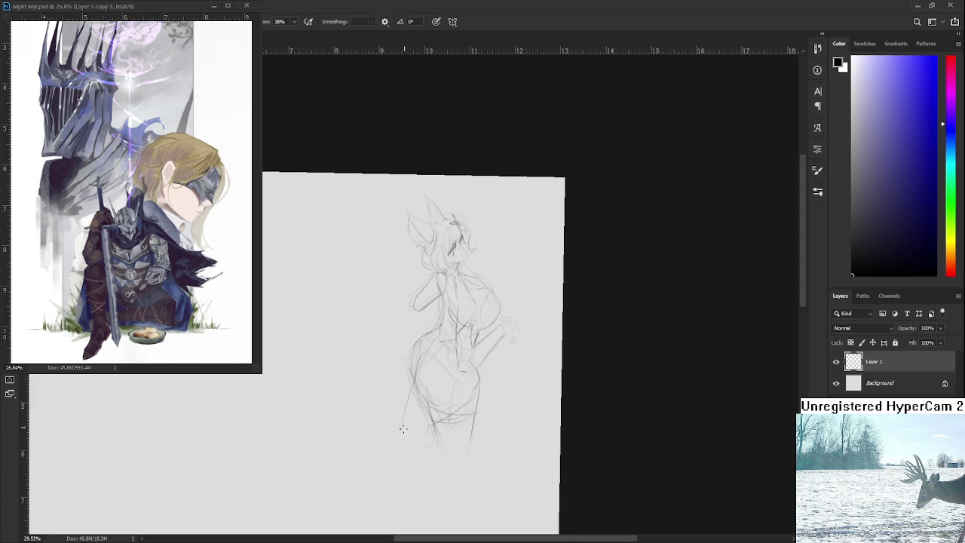
{"action": "key", "text": "ctrl+z"}
{"action": "mouse_move", "coordinate": [432, 354]}
{"action": "left_mouse_down"}
{"action": "mouse_move", "coordinate": [404, 460]}
{"action": "mouse_move", "coordinate": [405, 440]}
{"action": "left_mouse_up"}
{"action": "key", "text": "ctrl+z"}
Step: Draw a diagonal stroke down-left from the hip and shift the view slightly left
{"action": "mouse_move", "coordinate": [411, 353]}
{"action": "left_mouse_down"}
{"action": "mouse_move", "coordinate": [371, 398]}
{"action": "mouse_move", "coordinate": [410, 366]}
{"action": "left_mouse_up"}
{"action": "left_click_drag", "start_coordinate": [434, 325], "coordinate": [419, 323]}
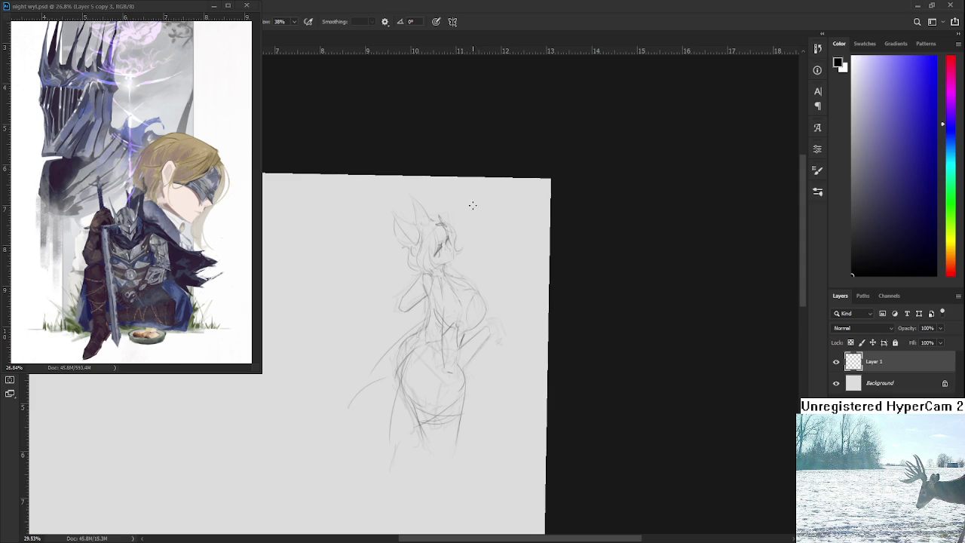
{"action": "scroll", "coordinate": [538, 301], "scroll_direction": "up", "scroll_amount": 2}
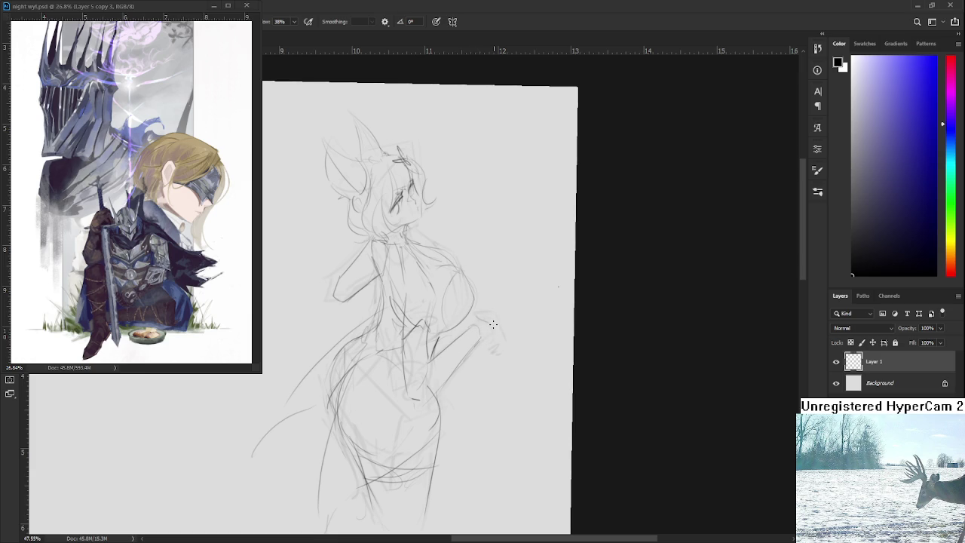
Step: Add short pencil strokes near the hip, the hand and the top of the ear
{"action": "mouse_move", "coordinate": [494, 326]}
{"action": "left_mouse_down"}
{"action": "mouse_move", "coordinate": [495, 354]}
{"action": "mouse_move", "coordinate": [481, 330]}
{"action": "left_mouse_up"}
{"action": "mouse_move", "coordinate": [493, 336]}
{"action": "left_mouse_down"}
{"action": "mouse_move", "coordinate": [487, 373]}
{"action": "mouse_move", "coordinate": [483, 363]}
{"action": "left_mouse_up"}
{"action": "scroll", "coordinate": [422, 301], "scroll_direction": "up", "scroll_amount": 1}
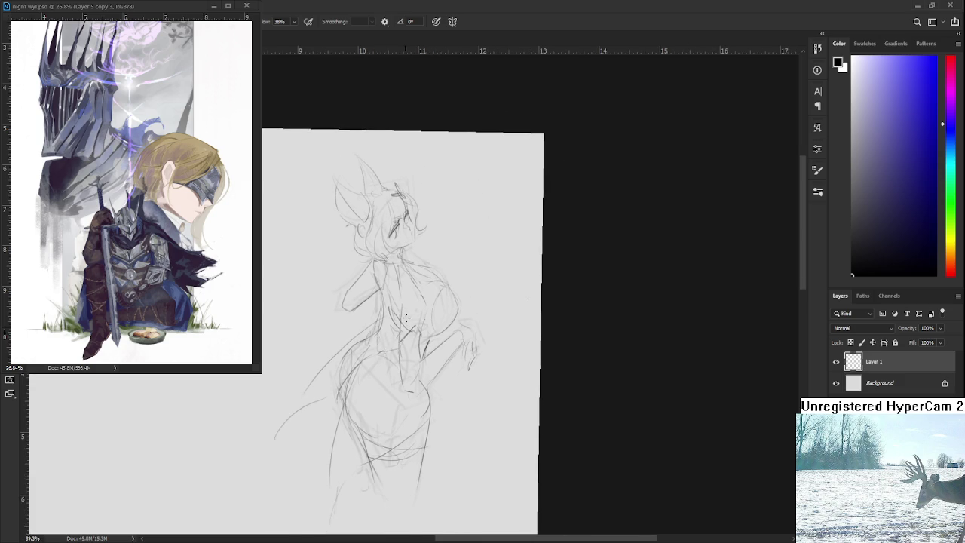
{"action": "left_click_drag", "start_coordinate": [415, 289], "coordinate": [438, 333]}
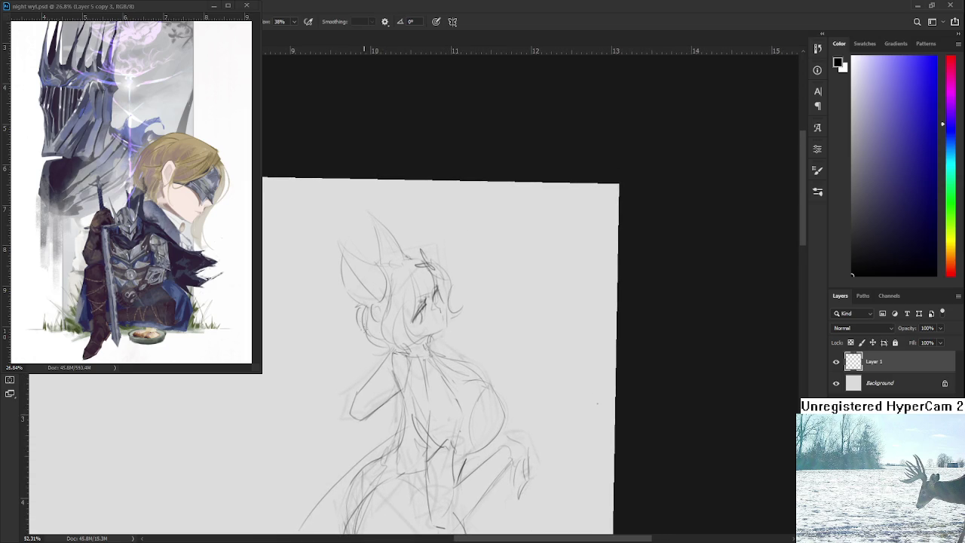
{"action": "left_click_drag", "start_coordinate": [380, 261], "coordinate": [367, 265]}
{"action": "mouse_move", "coordinate": [461, 352]}
{"action": "left_mouse_down"}
{"action": "mouse_move", "coordinate": [426, 267]}
{"action": "mouse_move", "coordinate": [415, 321]}
{"action": "left_mouse_up"}
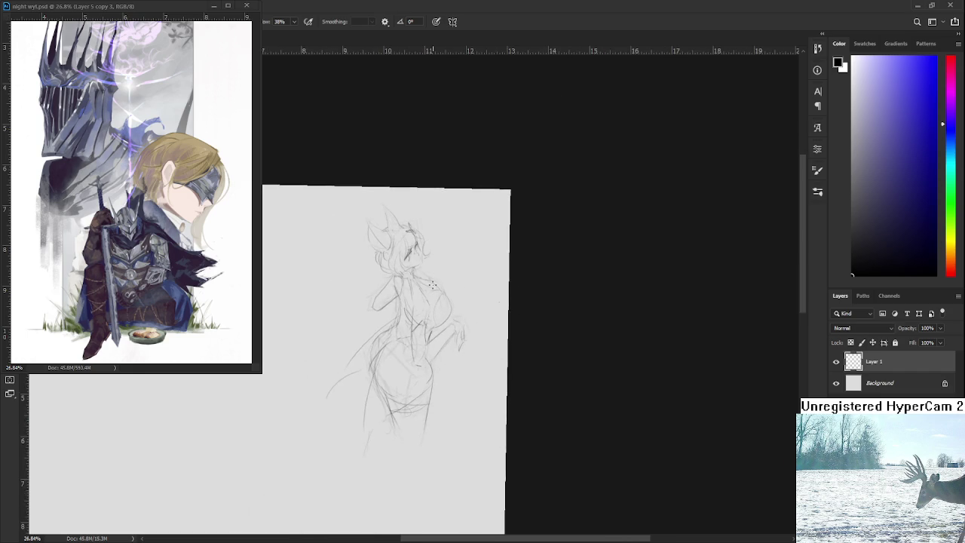
Step: Return the canvas rotation to upright, zoom on the head and neck, and lasso the head
{"action": "key", "text": "r"}
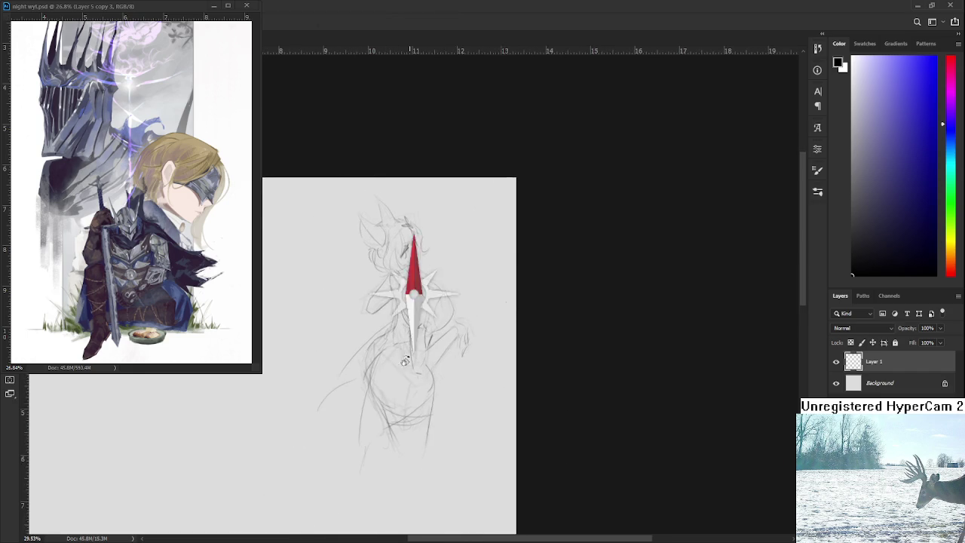
{"action": "left_click_drag", "start_coordinate": [416, 322], "coordinate": [665, 433]}
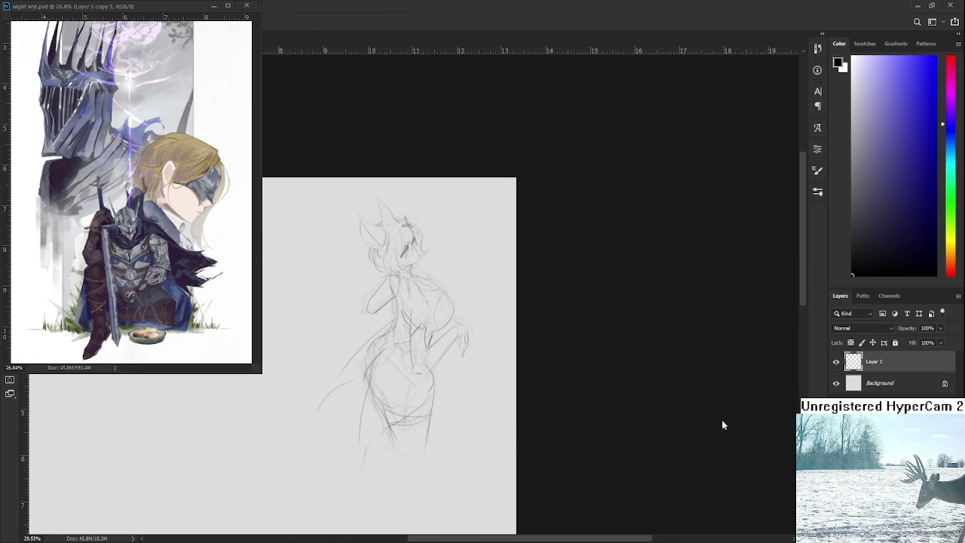
{"action": "mouse_move", "coordinate": [407, 277]}
{"action": "left_mouse_down"}
{"action": "mouse_move", "coordinate": [422, 273]}
{"action": "mouse_move", "coordinate": [397, 256]}
{"action": "left_mouse_up"}
{"action": "mouse_move", "coordinate": [371, 303]}
{"action": "left_mouse_down"}
{"action": "mouse_move", "coordinate": [273, 218]}
{"action": "mouse_move", "coordinate": [480, 264]}
{"action": "mouse_move", "coordinate": [377, 294]}
{"action": "left_mouse_up"}
Step: Free-transform the head to scale it slightly and nudge it a few pixels lower on the body
{"action": "key", "text": "ctrl+t"}
{"action": "left_click_drag", "start_coordinate": [380, 139], "coordinate": [381, 131]}
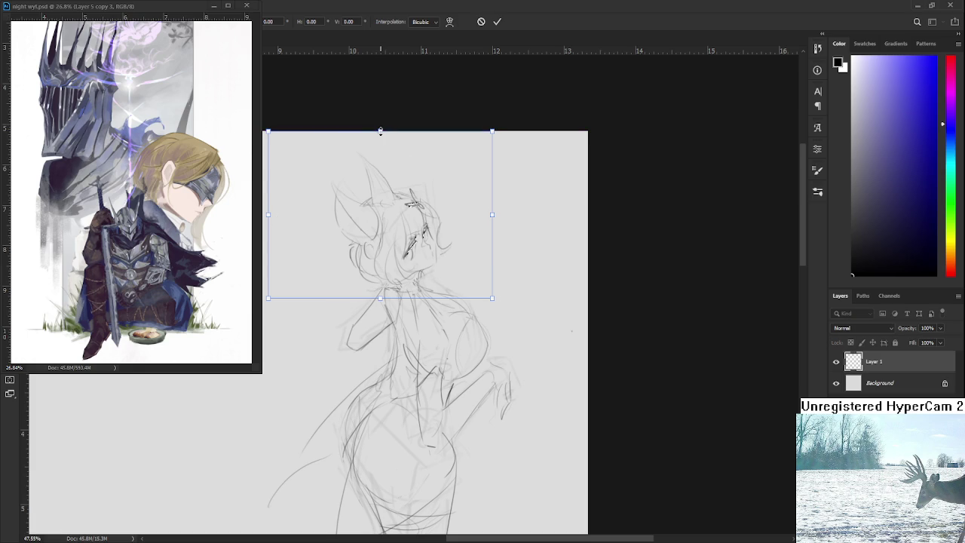
{"action": "left_click_drag", "start_coordinate": [493, 300], "coordinate": [495, 296]}
{"action": "key", "text": "shift+Down"}
{"action": "left_click_drag", "start_coordinate": [487, 218], "coordinate": [490, 217]}
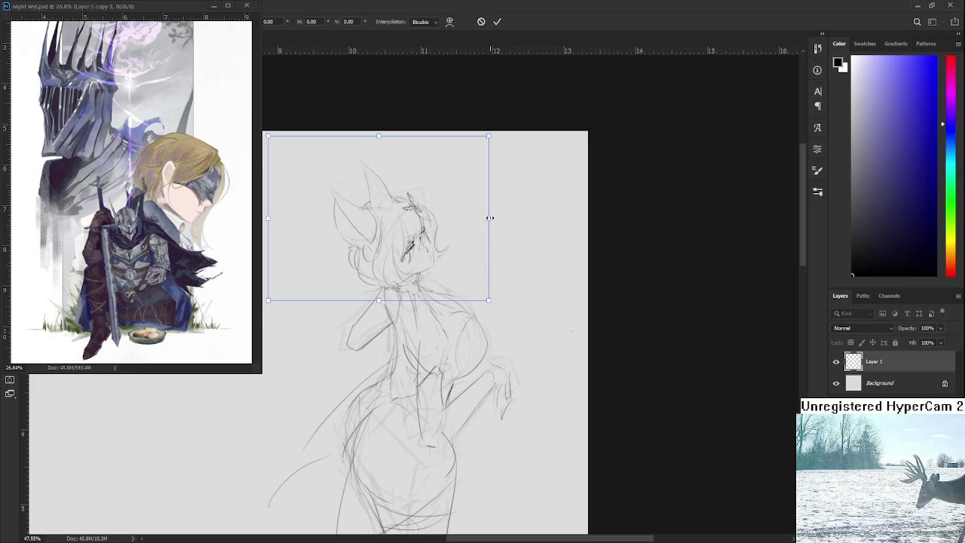
{"action": "key", "text": "Return"}
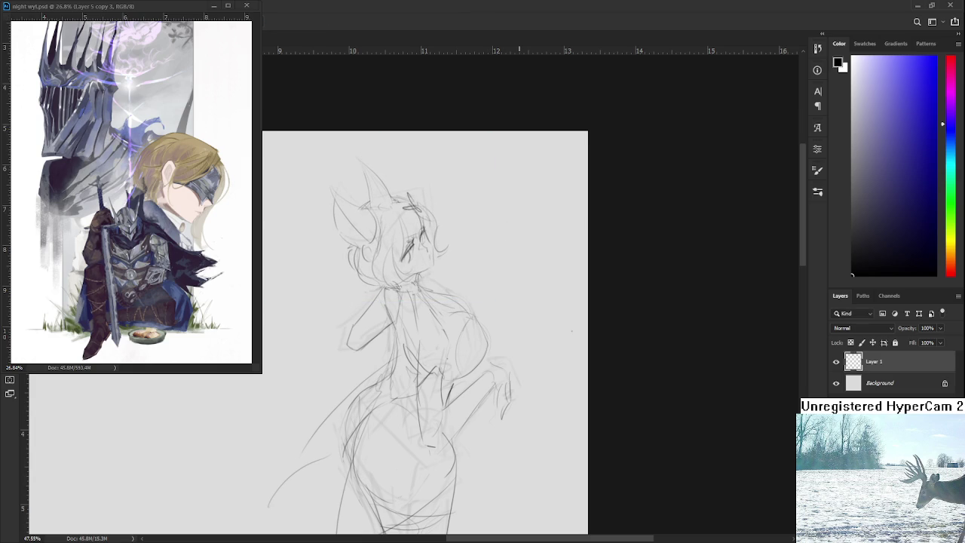
Step: Zoom and pan to recentre the cat-eared girl sketch, then switch to the Eraser tool
{"action": "scroll", "coordinate": [519, 281], "scroll_direction": "down", "scroll_amount": 1}
{"action": "scroll", "coordinate": [519, 280], "scroll_direction": "down", "scroll_amount": 1}
{"action": "scroll", "coordinate": [519, 280], "scroll_direction": "down", "scroll_amount": 1}
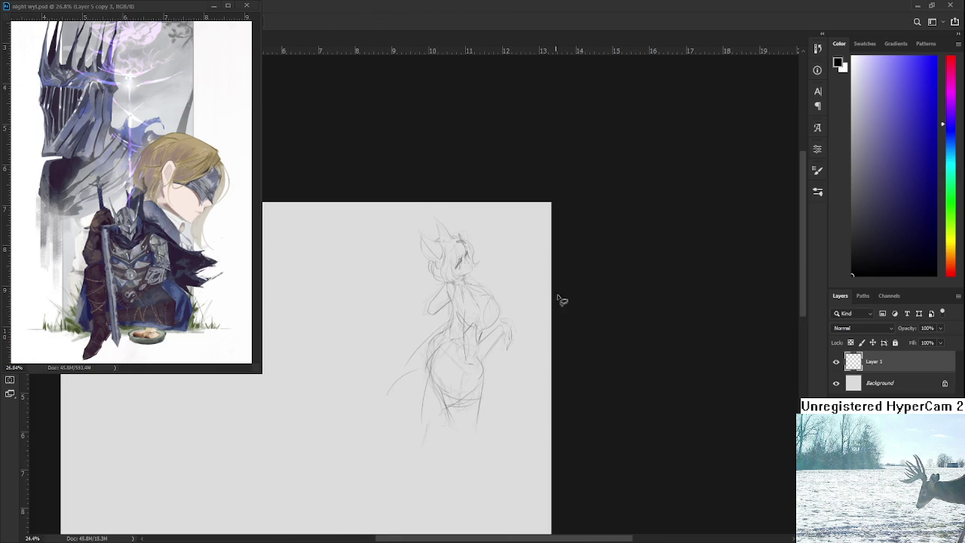
{"action": "scroll", "coordinate": [506, 371], "scroll_direction": "up", "scroll_amount": 1}
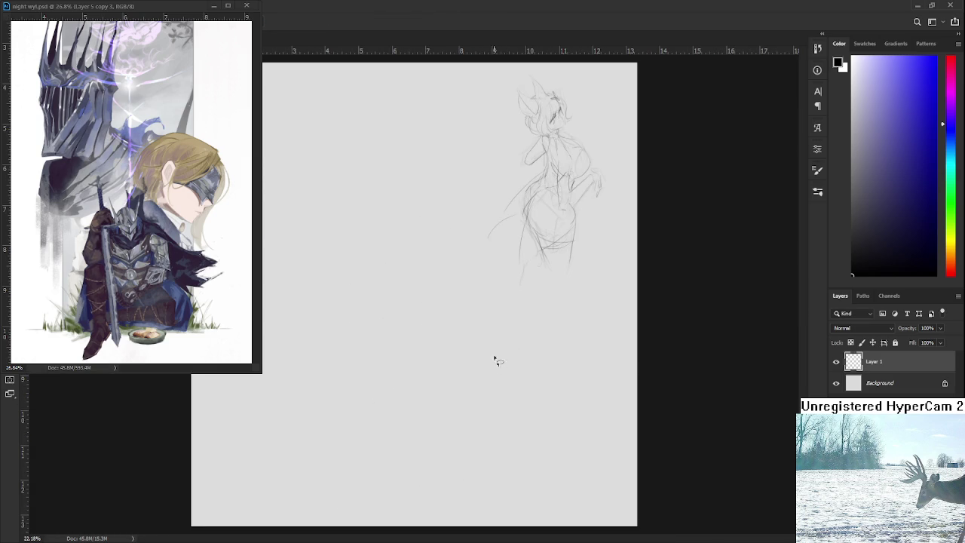
{"action": "scroll", "coordinate": [520, 251], "scroll_direction": "up", "scroll_amount": 1}
{"action": "scroll", "coordinate": [521, 251], "scroll_direction": "up", "scroll_amount": 1}
{"action": "left_click_drag", "start_coordinate": [474, 304], "coordinate": [324, 440]}
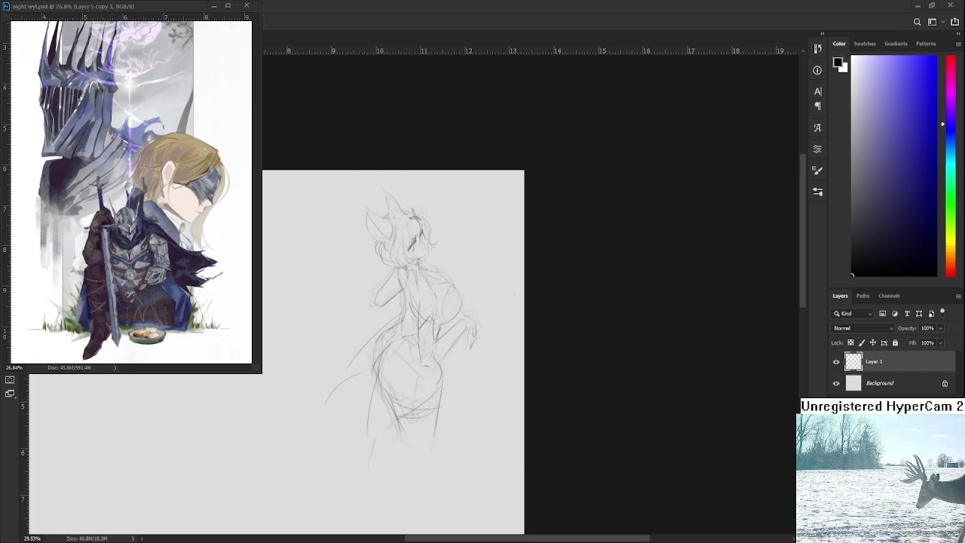
{"action": "scroll", "coordinate": [450, 305], "scroll_direction": "up", "scroll_amount": 6}
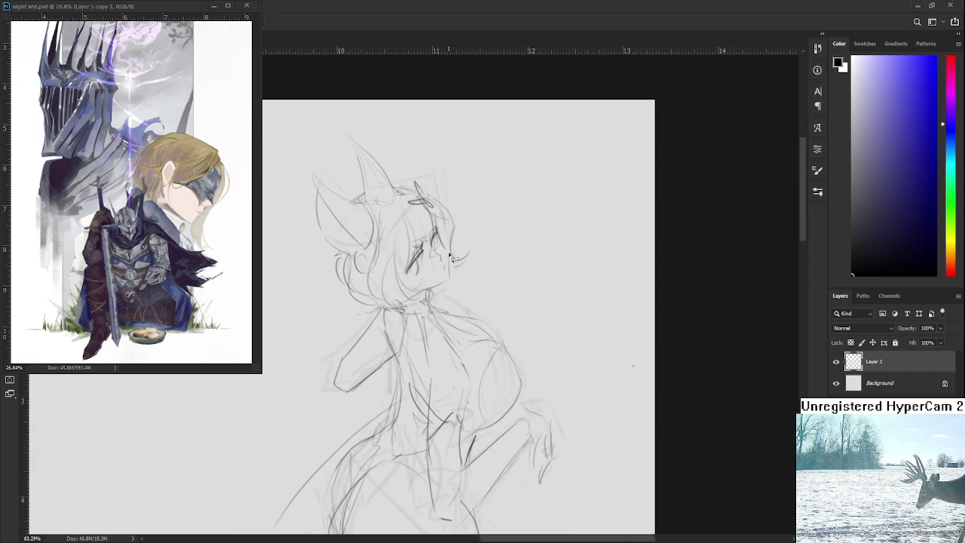
{"action": "scroll", "coordinate": [458, 287], "scroll_direction": "up", "scroll_amount": 2}
{"action": "scroll", "coordinate": [428, 251], "scroll_direction": "up", "scroll_amount": 1}
{"action": "scroll", "coordinate": [427, 251], "scroll_direction": "down", "scroll_amount": 8}
{"action": "scroll", "coordinate": [453, 275], "scroll_direction": "down", "scroll_amount": 2}
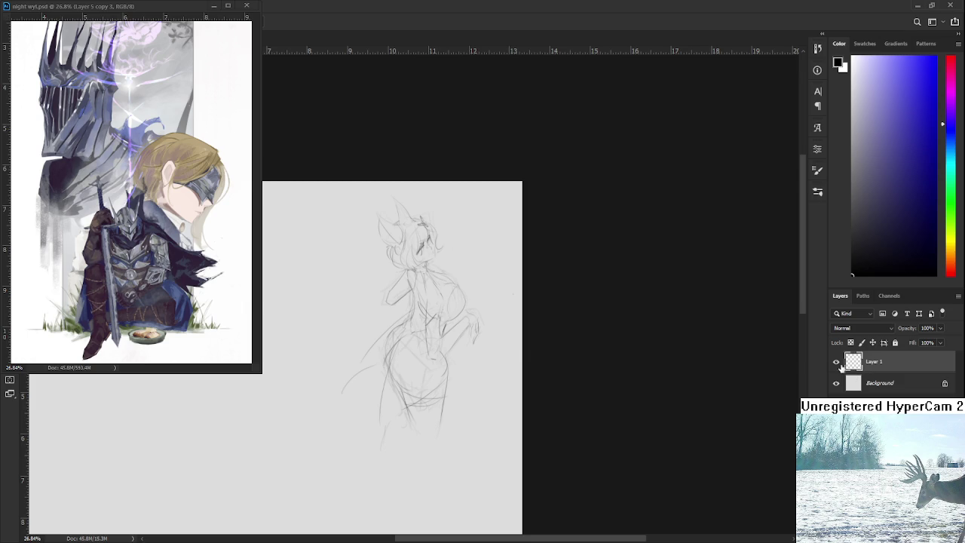
{"action": "left_click_drag", "start_coordinate": [403, 336], "coordinate": [420, 347]}
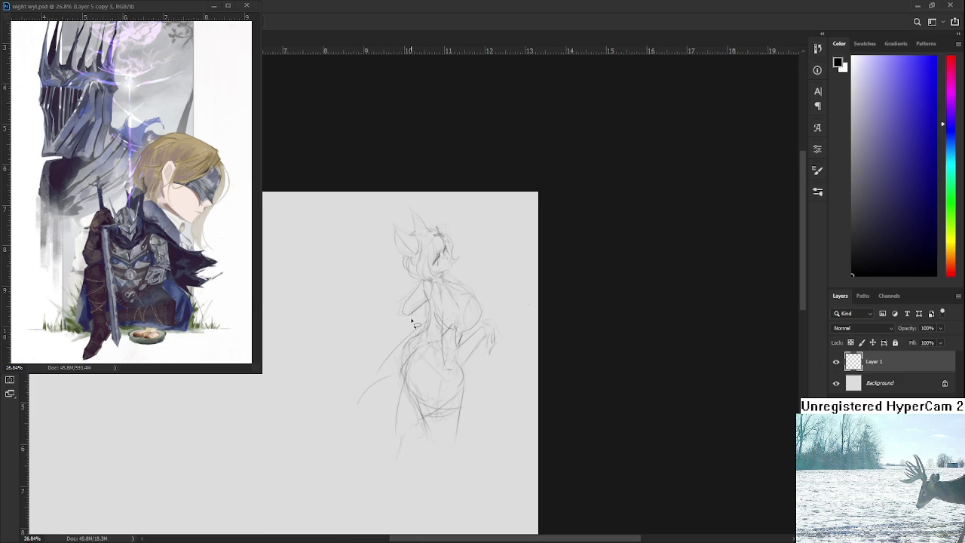
{"action": "key", "text": "e"}
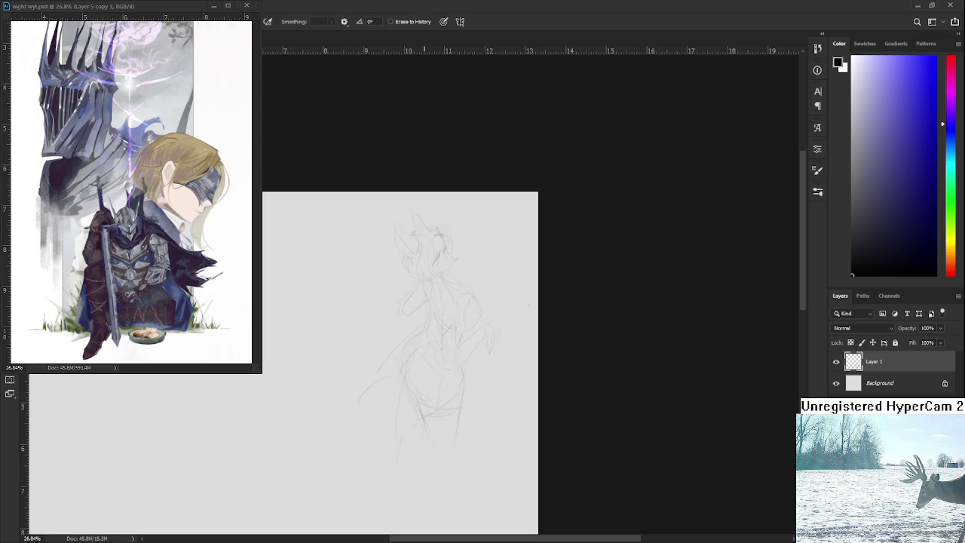
{"action": "scroll", "coordinate": [409, 301], "scroll_direction": "up", "scroll_amount": 2}
Step: Zoom in close on the cat-eared girl's head and face
{"action": "scroll", "coordinate": [420, 291], "scroll_direction": "up", "scroll_amount": 2}
{"action": "scroll", "coordinate": [383, 371], "scroll_direction": "up", "scroll_amount": 2}
{"action": "scroll", "coordinate": [383, 370], "scroll_direction": "up", "scroll_amount": 1}
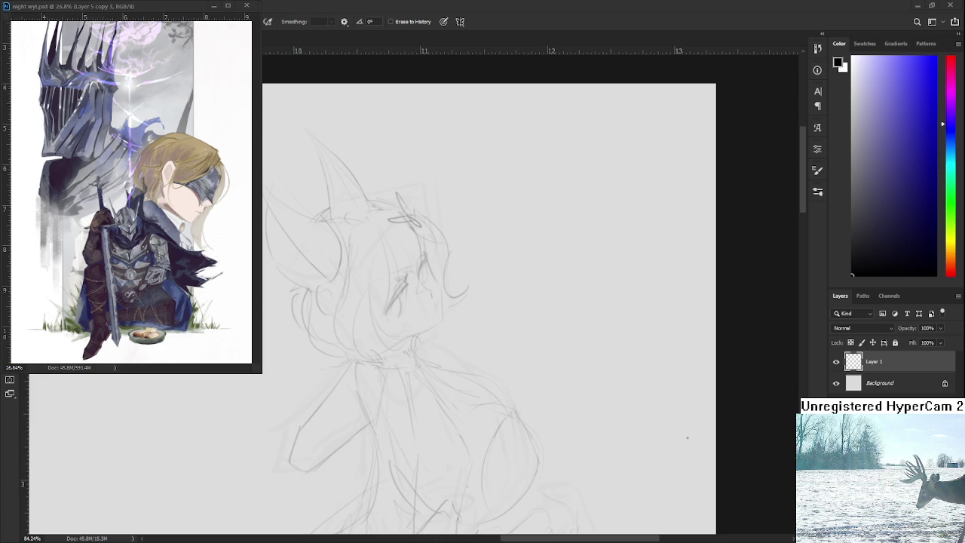
{"action": "scroll", "coordinate": [397, 319], "scroll_direction": "down", "scroll_amount": 5}
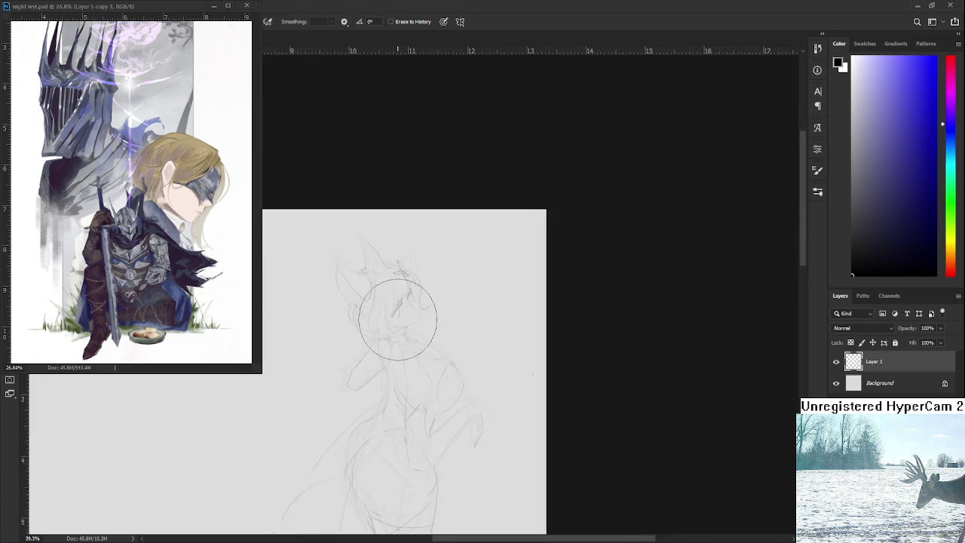
{"action": "scroll", "coordinate": [397, 316], "scroll_direction": "up", "scroll_amount": 2}
{"action": "scroll", "coordinate": [394, 320], "scroll_direction": "up", "scroll_amount": 2}
{"action": "scroll", "coordinate": [396, 324], "scroll_direction": "up", "scroll_amount": 3}
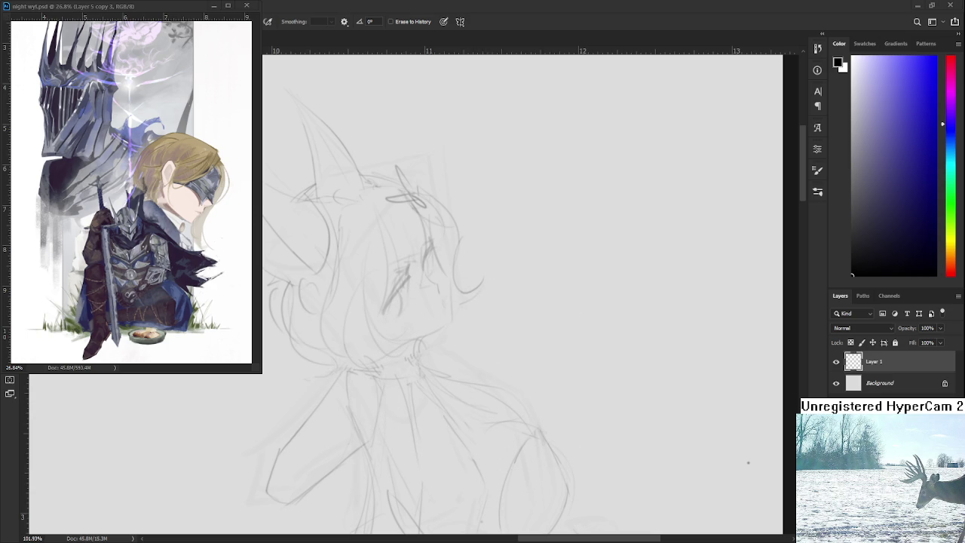
{"action": "scroll", "coordinate": [346, 277], "scroll_direction": "down", "scroll_amount": 1}
Step: Shrink the eraser size, ending with the Brush tool active
{"action": "key", "text": "b"}
{"action": "key", "text": "e"}
{"action": "key", "text": "bracketleft"}
{"action": "key", "text": "bracketleft"}
{"action": "key", "text": "bracketleft"}
{"action": "key", "text": "b"}
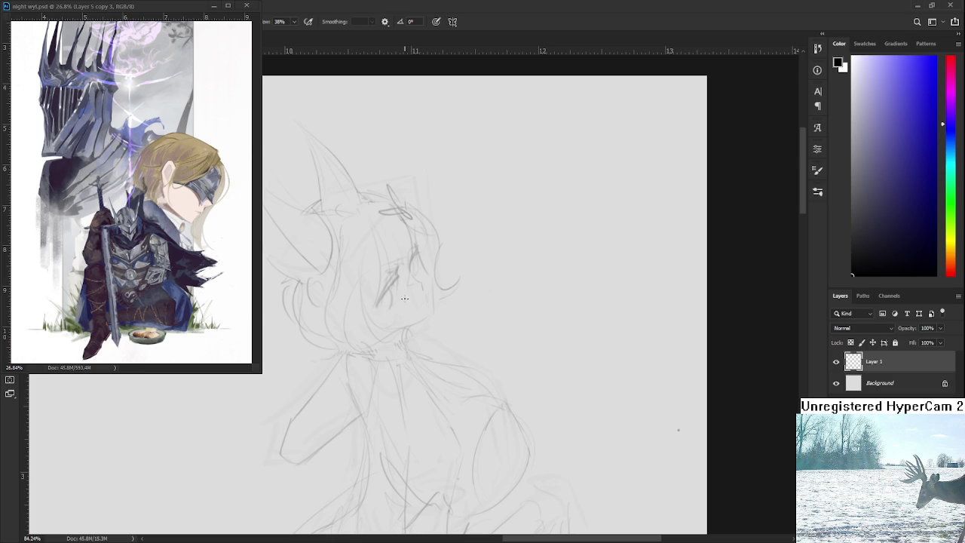
Step: Zoom to about 240% and centre the view so the girl's face and eyes fill the canvas
{"action": "scroll", "coordinate": [405, 299], "scroll_direction": "up", "scroll_amount": 2}
{"action": "scroll", "coordinate": [418, 290], "scroll_direction": "down", "scroll_amount": 3}
{"action": "scroll", "coordinate": [431, 282], "scroll_direction": "down", "scroll_amount": 2}
{"action": "scroll", "coordinate": [431, 282], "scroll_direction": "down", "scroll_amount": 1}
{"action": "scroll", "coordinate": [445, 278], "scroll_direction": "up", "scroll_amount": 1}
{"action": "scroll", "coordinate": [460, 273], "scroll_direction": "up", "scroll_amount": 2}
{"action": "scroll", "coordinate": [475, 269], "scroll_direction": "up", "scroll_amount": 2}
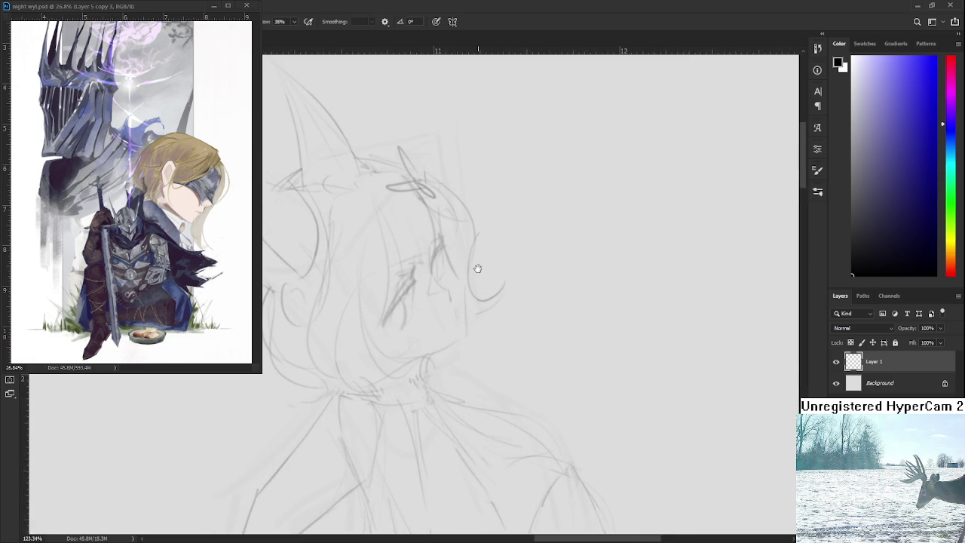
{"action": "scroll", "coordinate": [650, 248], "scroll_direction": "down", "scroll_amount": 2}
{"action": "scroll", "coordinate": [483, 379], "scroll_direction": "down", "scroll_amount": 2}
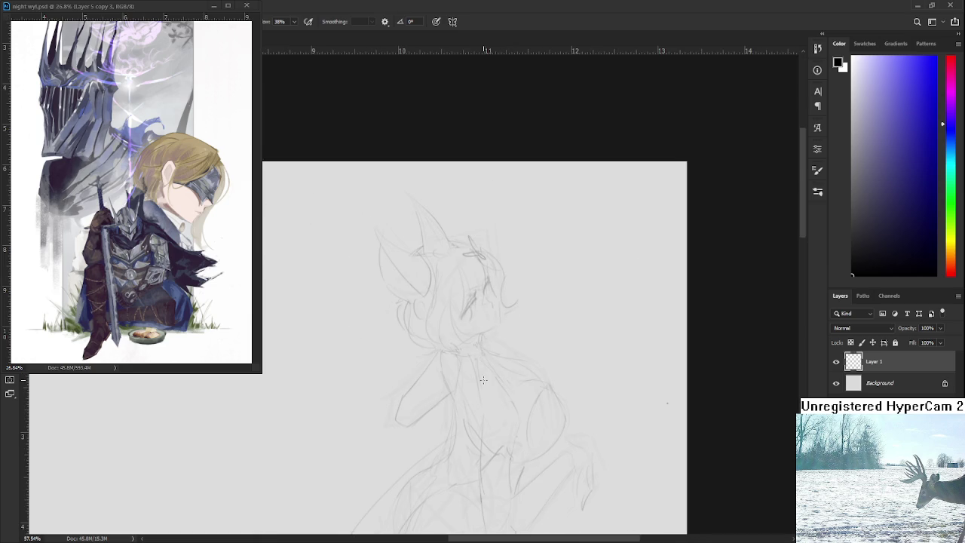
{"action": "scroll", "coordinate": [483, 379], "scroll_direction": "down", "scroll_amount": 1}
{"action": "scroll", "coordinate": [458, 340], "scroll_direction": "down", "scroll_amount": 1}
{"action": "scroll", "coordinate": [456, 349], "scroll_direction": "down", "scroll_amount": 1}
{"action": "scroll", "coordinate": [457, 349], "scroll_direction": "down", "scroll_amount": 1}
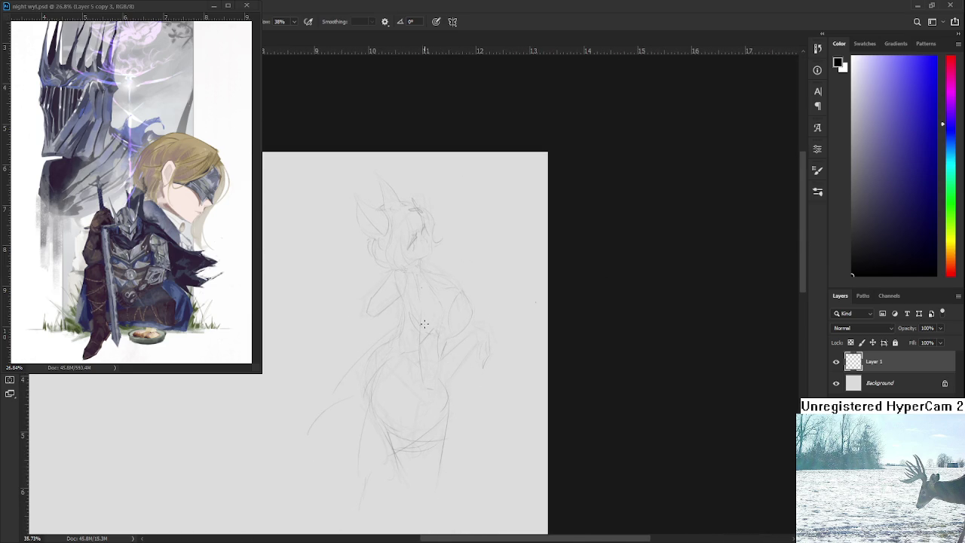
{"action": "scroll", "coordinate": [435, 280], "scroll_direction": "up", "scroll_amount": 2}
{"action": "scroll", "coordinate": [435, 280], "scroll_direction": "up", "scroll_amount": 3}
{"action": "scroll", "coordinate": [435, 281], "scroll_direction": "up", "scroll_amount": 3}
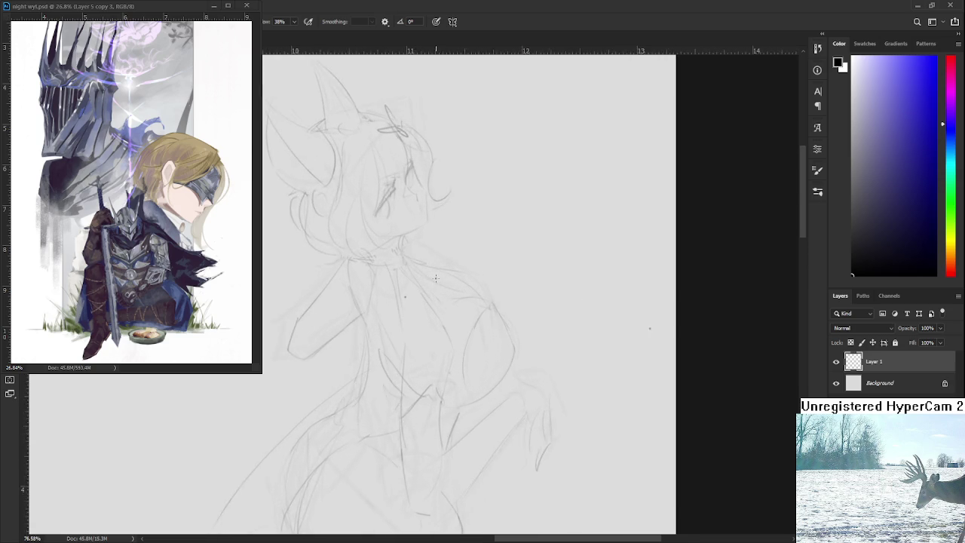
{"action": "scroll", "coordinate": [435, 281], "scroll_direction": "up", "scroll_amount": 3}
{"action": "left_click_drag", "start_coordinate": [435, 354], "coordinate": [436, 366]}
{"action": "scroll", "coordinate": [381, 226], "scroll_direction": "up", "scroll_amount": 2}
{"action": "scroll", "coordinate": [381, 226], "scroll_direction": "up", "scroll_amount": 2}
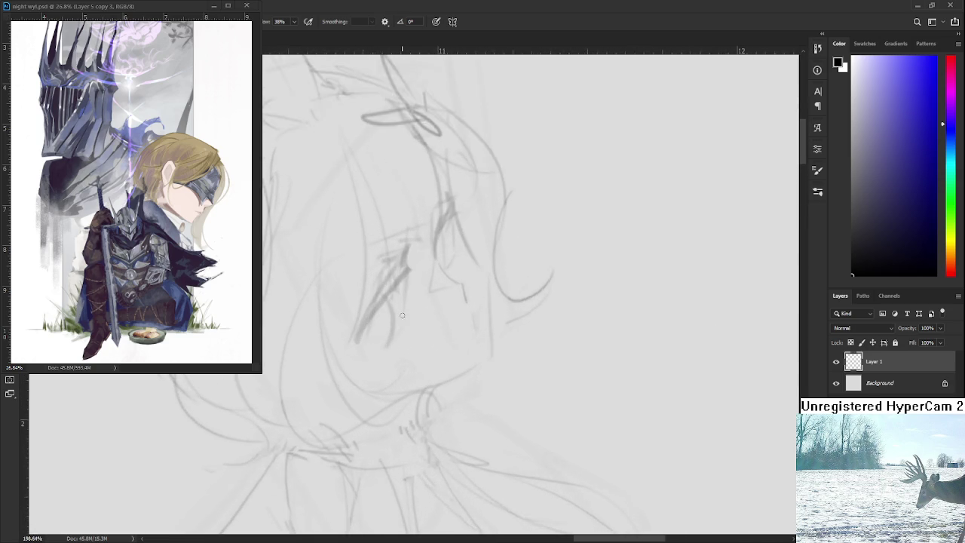
{"action": "scroll", "coordinate": [381, 227], "scroll_direction": "up", "scroll_amount": 2}
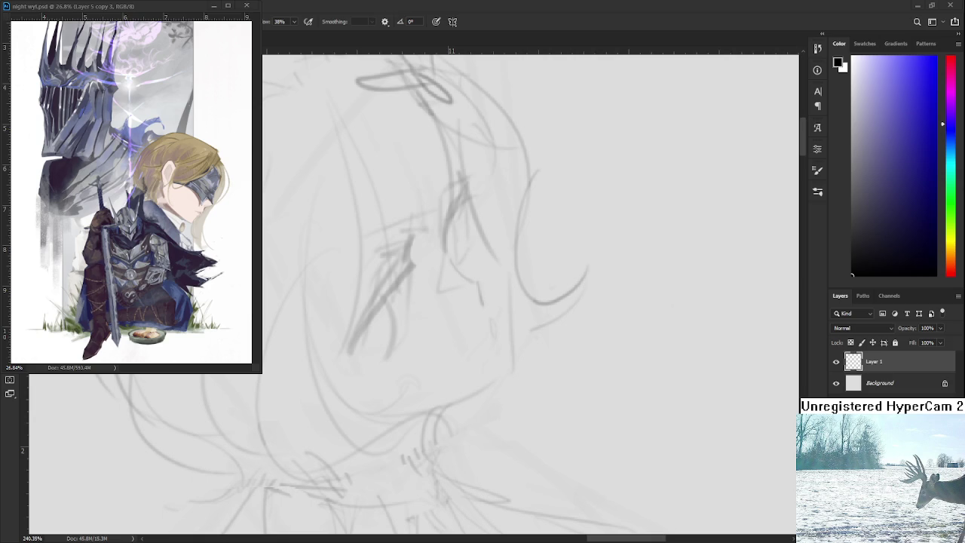
{"action": "scroll", "coordinate": [382, 255], "scroll_direction": "up", "scroll_amount": 2}
Step: Try out the bold dark diagonal line over the left-side eye, undoing misplaced strokes
{"action": "scroll", "coordinate": [391, 272], "scroll_direction": "down", "scroll_amount": 2}
{"action": "scroll", "coordinate": [398, 288], "scroll_direction": "down", "scroll_amount": 2}
{"action": "left_click_drag", "start_coordinate": [413, 272], "coordinate": [351, 363]}
{"action": "key", "text": "ctrl+z"}
{"action": "left_click_drag", "start_coordinate": [419, 268], "coordinate": [344, 389]}
{"action": "key", "text": "ctrl+z"}
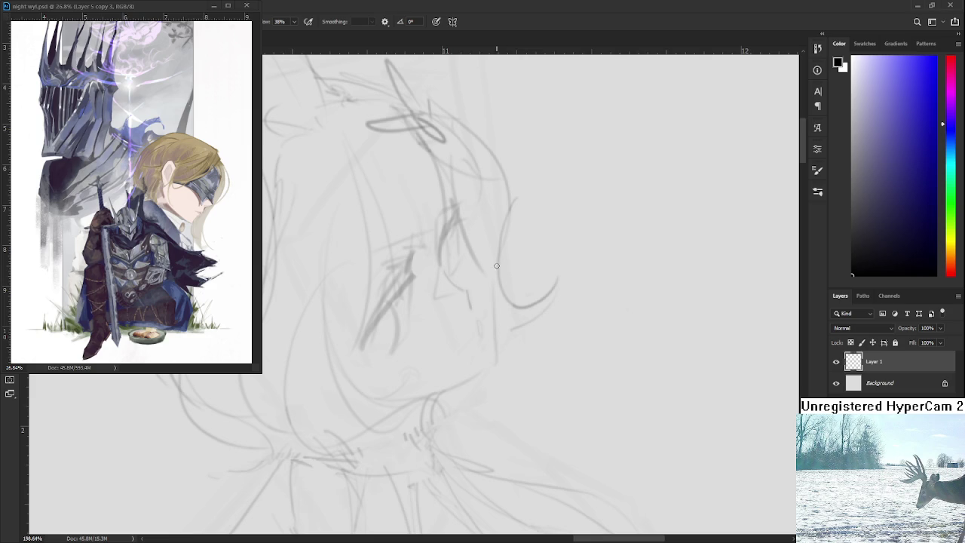
{"action": "left_click_drag", "start_coordinate": [426, 253], "coordinate": [359, 350]}
{"action": "key", "text": "ctrl+z"}
{"action": "left_click_drag", "start_coordinate": [412, 270], "coordinate": [362, 348]}
{"action": "mouse_move", "coordinate": [427, 250]}
{"action": "left_mouse_down"}
{"action": "mouse_move", "coordinate": [389, 294]}
{"action": "mouse_move", "coordinate": [415, 272]}
{"action": "left_mouse_up"}
{"action": "key", "text": "ctrl+z"}
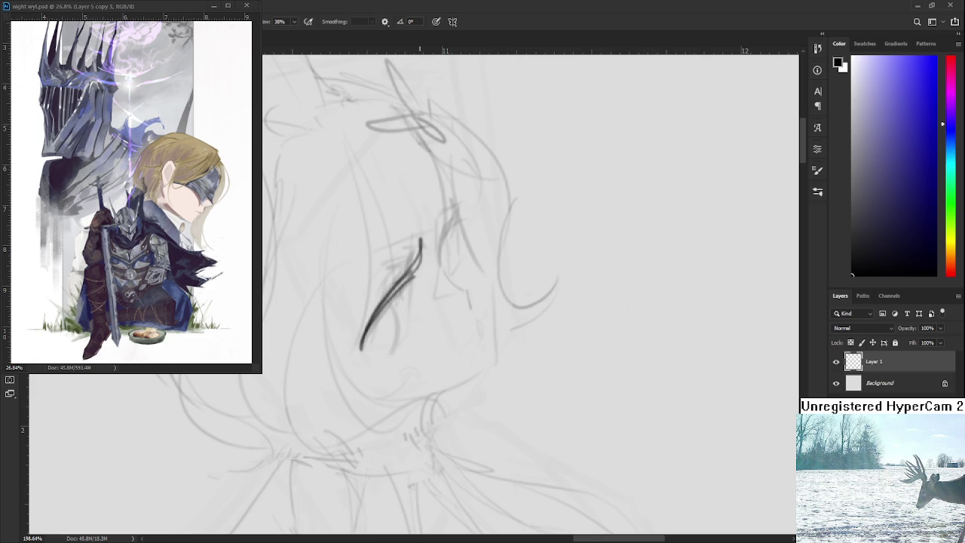
{"action": "key", "text": "ctrl+z"}
Step: Redraw the final dark eye line and add a short hook at its top
{"action": "scroll", "coordinate": [399, 274], "scroll_direction": "up", "scroll_amount": 1}
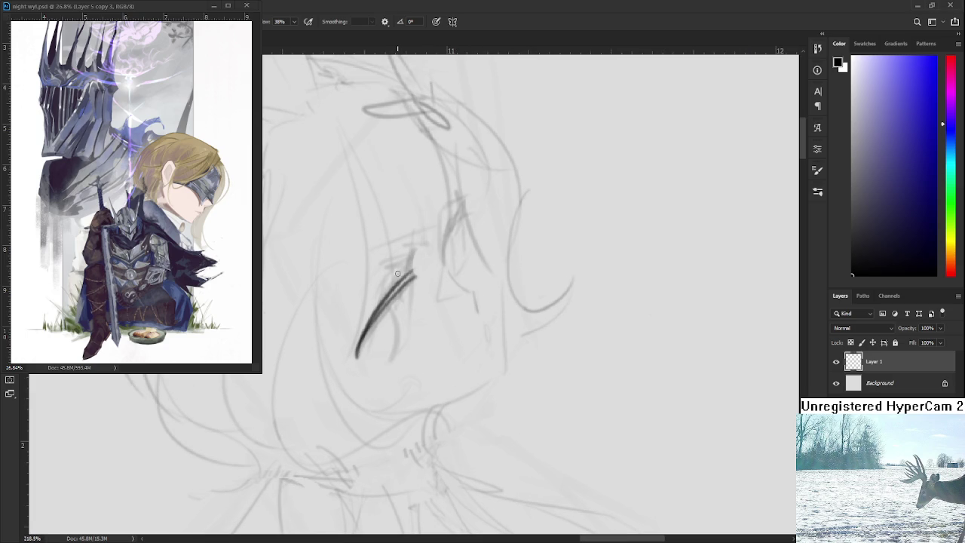
{"action": "scroll", "coordinate": [377, 309], "scroll_direction": "up", "scroll_amount": 1}
{"action": "mouse_move", "coordinate": [393, 293]}
{"action": "left_mouse_down"}
{"action": "mouse_move", "coordinate": [351, 348]}
{"action": "mouse_move", "coordinate": [370, 323]}
{"action": "mouse_move", "coordinate": [336, 392]}
{"action": "left_mouse_up"}
{"action": "key", "text": "ctrl+z"}
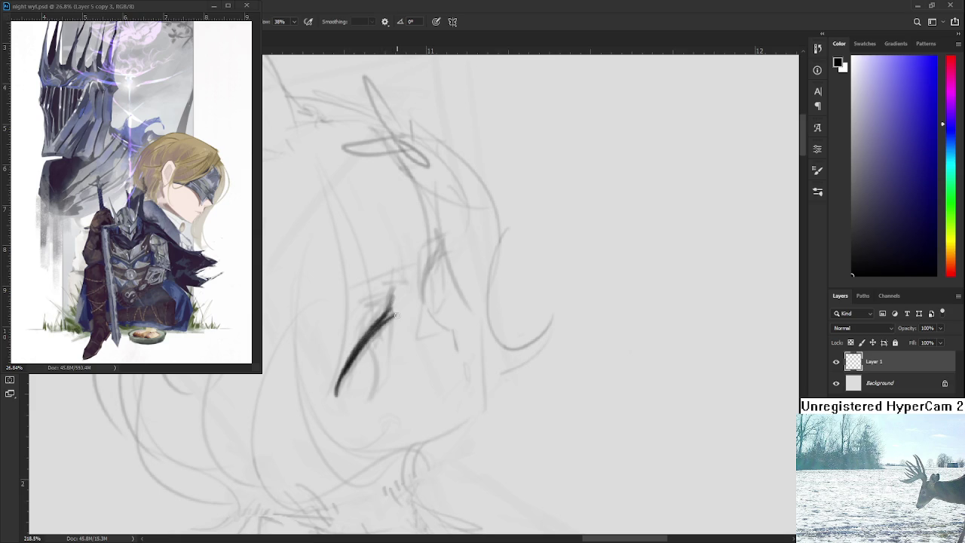
{"action": "left_click_drag", "start_coordinate": [388, 316], "coordinate": [407, 315]}
{"action": "key", "text": "e"}
{"action": "key", "text": "b"}
{"action": "left_click_drag", "start_coordinate": [379, 344], "coordinate": [402, 307]}
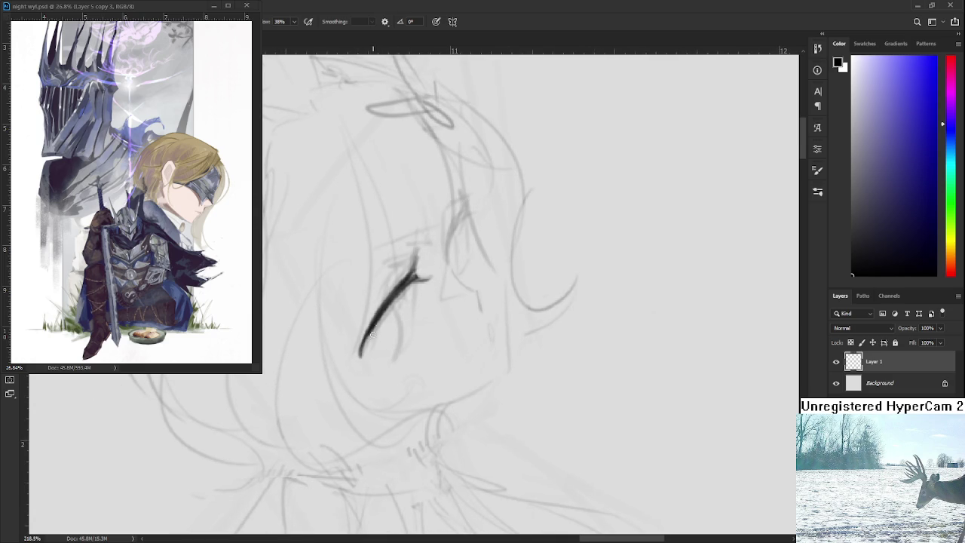
{"action": "key", "text": "e"}
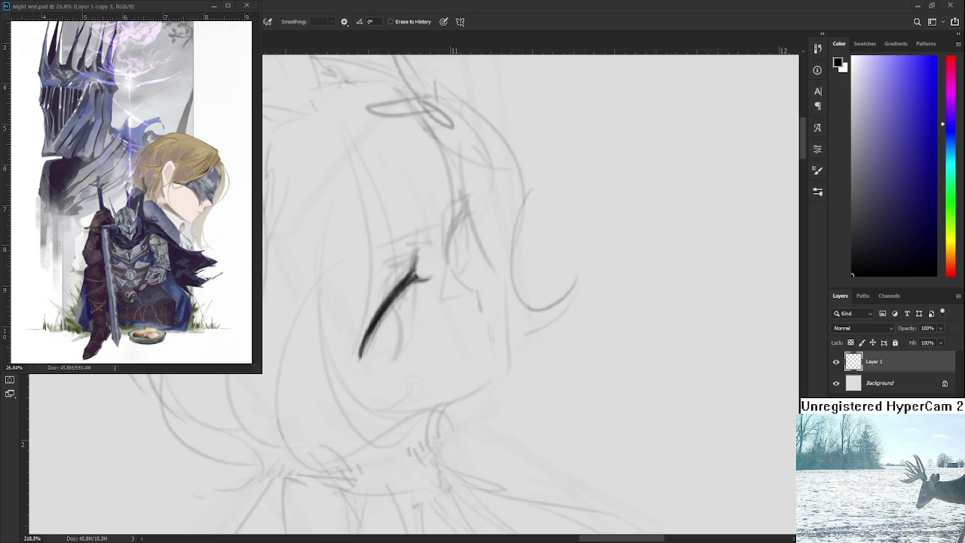
{"action": "key", "text": "b"}
Step: Thicken and darken the eye line with repeated bold brush strokes
{"action": "mouse_move", "coordinate": [397, 291]}
{"action": "left_mouse_down"}
{"action": "mouse_move", "coordinate": [362, 348]}
{"action": "mouse_move", "coordinate": [370, 343]}
{"action": "left_mouse_up"}
{"action": "left_click_drag", "start_coordinate": [418, 275], "coordinate": [371, 345]}
{"action": "left_click_drag", "start_coordinate": [420, 276], "coordinate": [370, 351]}
{"action": "mouse_move", "coordinate": [415, 279]}
{"action": "left_mouse_down"}
{"action": "mouse_move", "coordinate": [369, 335]}
{"action": "mouse_move", "coordinate": [374, 322]}
{"action": "left_mouse_up"}
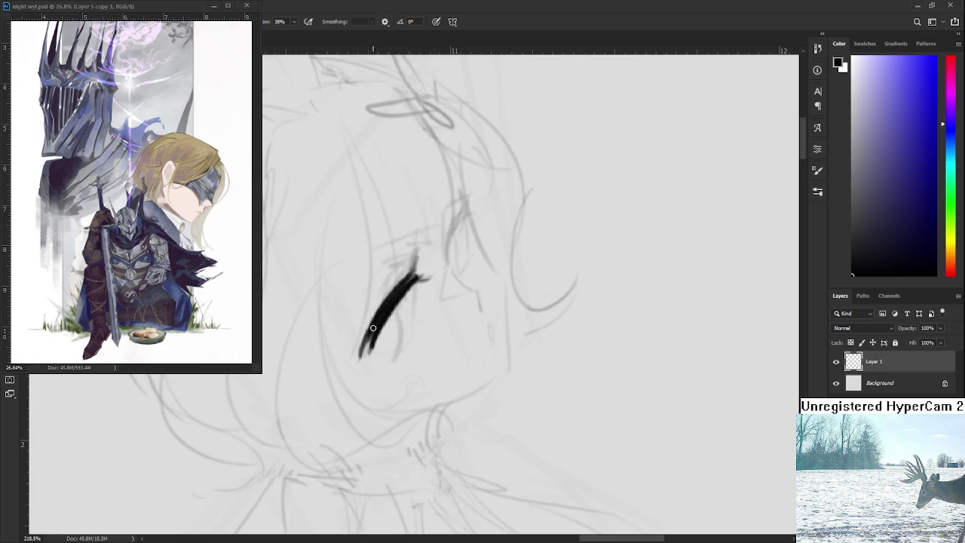
{"action": "left_click_drag", "start_coordinate": [383, 292], "coordinate": [360, 360]}
{"action": "mouse_move", "coordinate": [382, 287]}
{"action": "left_mouse_down"}
{"action": "mouse_move", "coordinate": [365, 336]}
{"action": "mouse_move", "coordinate": [415, 257]}
{"action": "left_mouse_up"}
{"action": "left_click_drag", "start_coordinate": [377, 292], "coordinate": [398, 270]}
Step: Add a thin stroke along the eye's upper edge and darken its right side
{"action": "scroll", "coordinate": [399, 270], "scroll_direction": "down", "scroll_amount": 2}
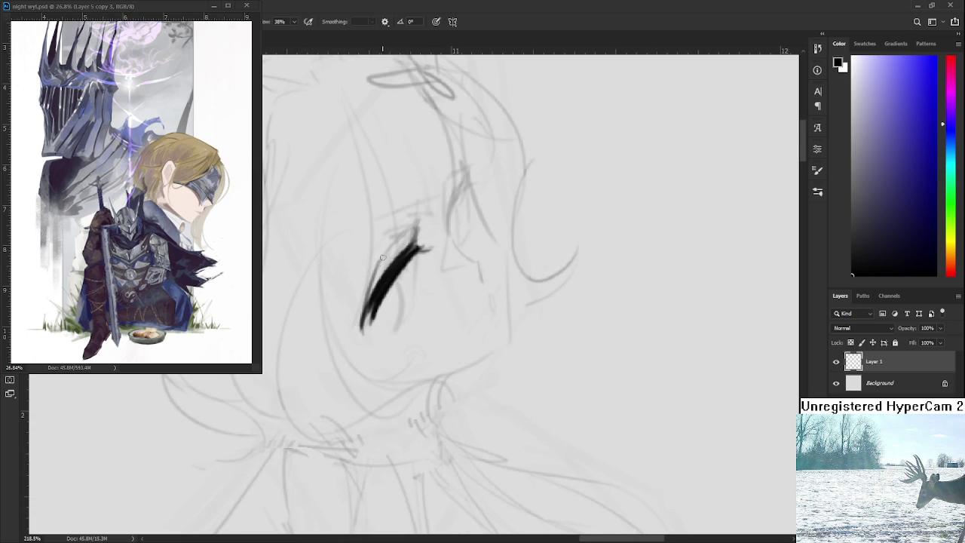
{"action": "left_click_drag", "start_coordinate": [379, 269], "coordinate": [417, 225]}
{"action": "key", "text": "ctrl+z"}
{"action": "left_click_drag", "start_coordinate": [378, 265], "coordinate": [402, 234]}
{"action": "scroll", "coordinate": [455, 515], "scroll_direction": "down", "scroll_amount": 2}
{"action": "scroll", "coordinate": [455, 515], "scroll_direction": "down", "scroll_amount": 2}
{"action": "scroll", "coordinate": [455, 515], "scroll_direction": "up", "scroll_amount": 2}
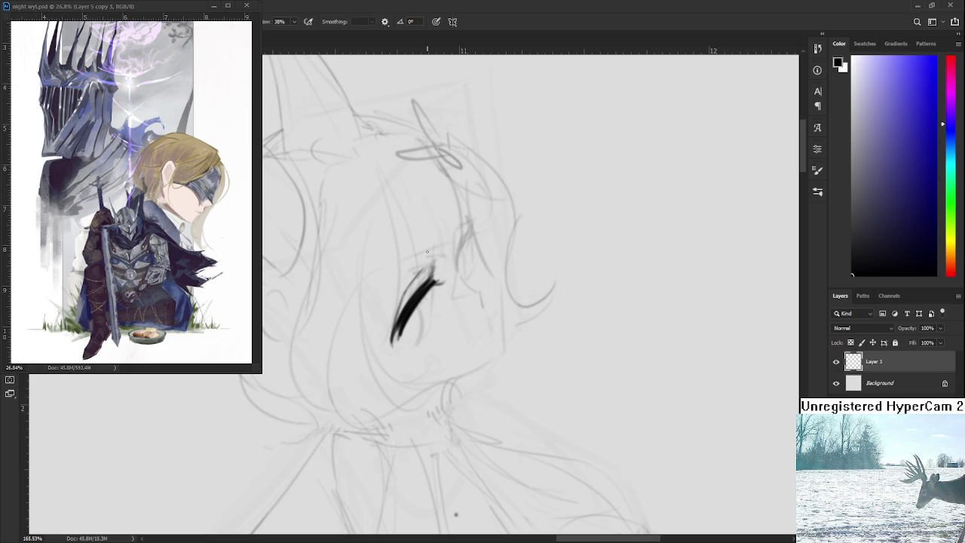
{"action": "left_click_drag", "start_coordinate": [419, 300], "coordinate": [414, 343]}
Step: Draw thin lines along the eye's bottom and lower-right edge
{"action": "key", "text": "e"}
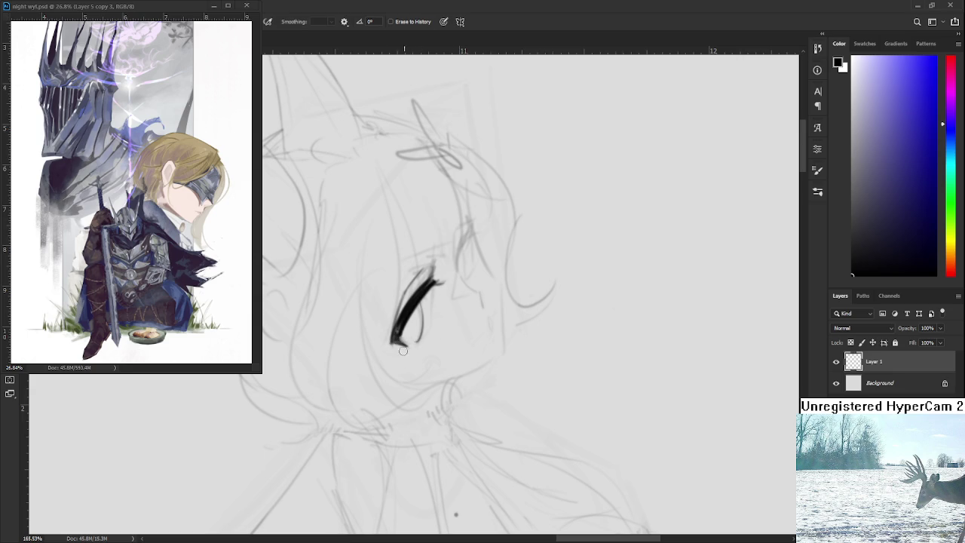
{"action": "key", "text": "b"}
{"action": "left_click_drag", "start_coordinate": [390, 343], "coordinate": [414, 344]}
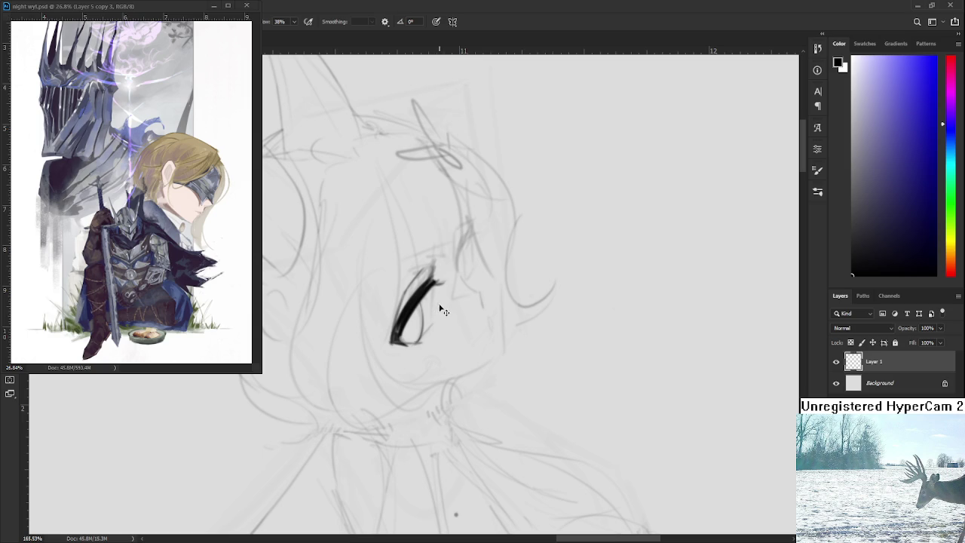
{"action": "left_click_drag", "start_coordinate": [418, 343], "coordinate": [432, 321]}
{"action": "key", "text": "e"}
{"action": "key", "text": "b"}
Step: Fill the inside of the eye with dark ink and darken the lower lash line
{"action": "mouse_move", "coordinate": [422, 300]}
{"action": "left_mouse_down"}
{"action": "mouse_move", "coordinate": [424, 328]}
{"action": "mouse_move", "coordinate": [434, 298]}
{"action": "mouse_move", "coordinate": [430, 324]}
{"action": "mouse_move", "coordinate": [425, 303]}
{"action": "left_mouse_up"}
{"action": "key", "text": "e"}
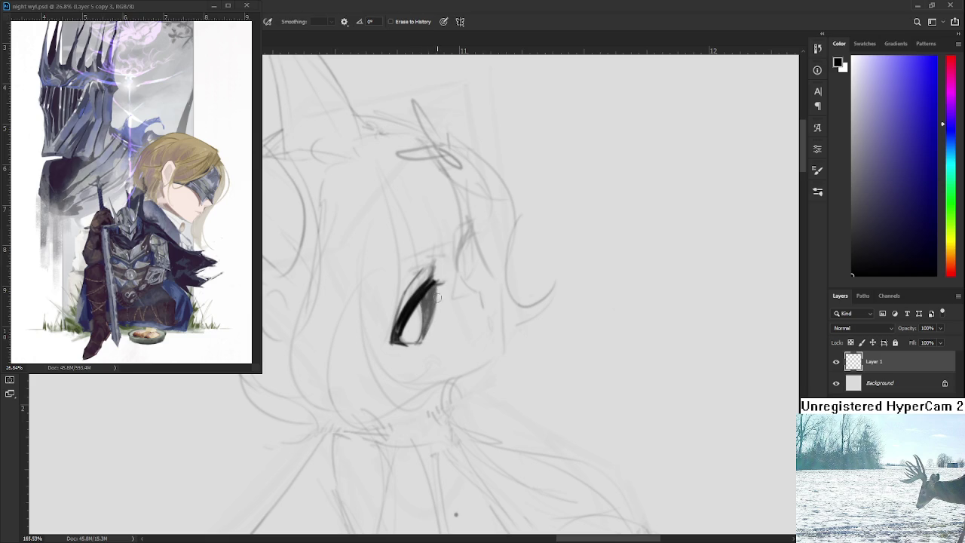
{"action": "key", "text": "b"}
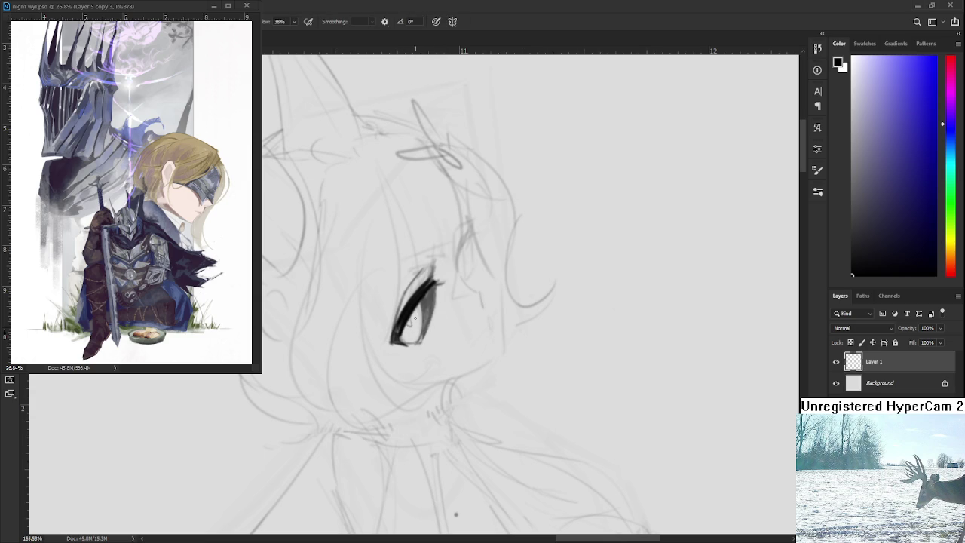
{"action": "left_click_drag", "start_coordinate": [421, 312], "coordinate": [421, 343]}
{"action": "left_click_drag", "start_coordinate": [422, 301], "coordinate": [420, 336]}
{"action": "left_click_drag", "start_coordinate": [425, 295], "coordinate": [404, 335]}
Step: Erase a light diagonal highlight streak through the dark eye
{"action": "key", "text": "e"}
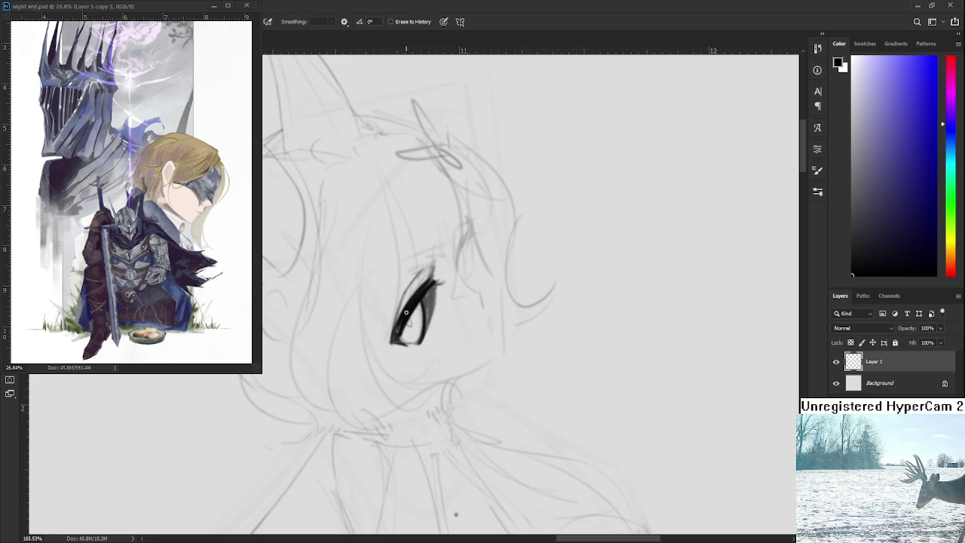
{"action": "left_click_drag", "start_coordinate": [429, 287], "coordinate": [397, 336]}
{"action": "key", "text": "ctrl+z"}
{"action": "left_click_drag", "start_coordinate": [430, 294], "coordinate": [397, 336]}
{"action": "left_click_drag", "start_coordinate": [436, 286], "coordinate": [422, 311]}
{"action": "key", "text": "b"}
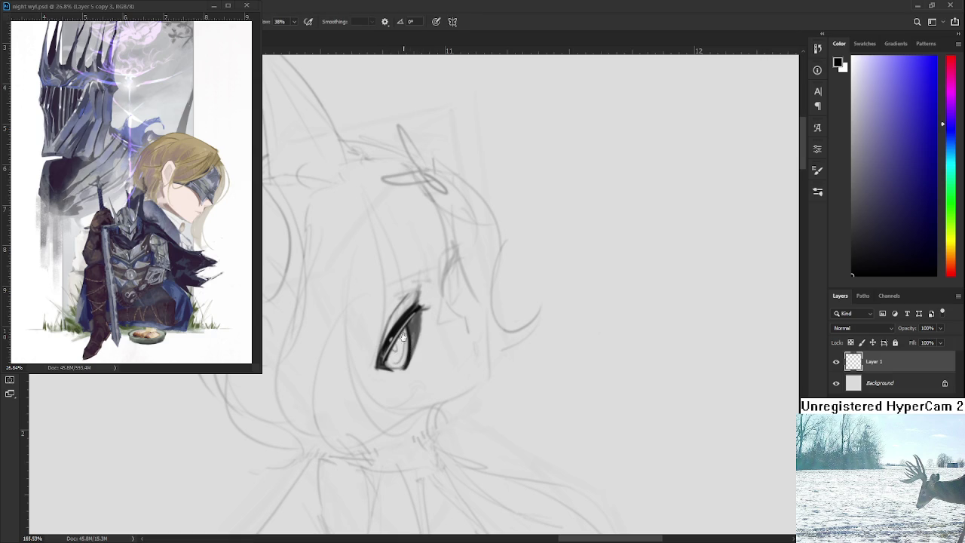
Step: Darken the eye's upper-right edge and add a faint stroke along its top
{"action": "scroll", "coordinate": [401, 333], "scroll_direction": "down", "scroll_amount": 1}
{"action": "key", "text": "e"}
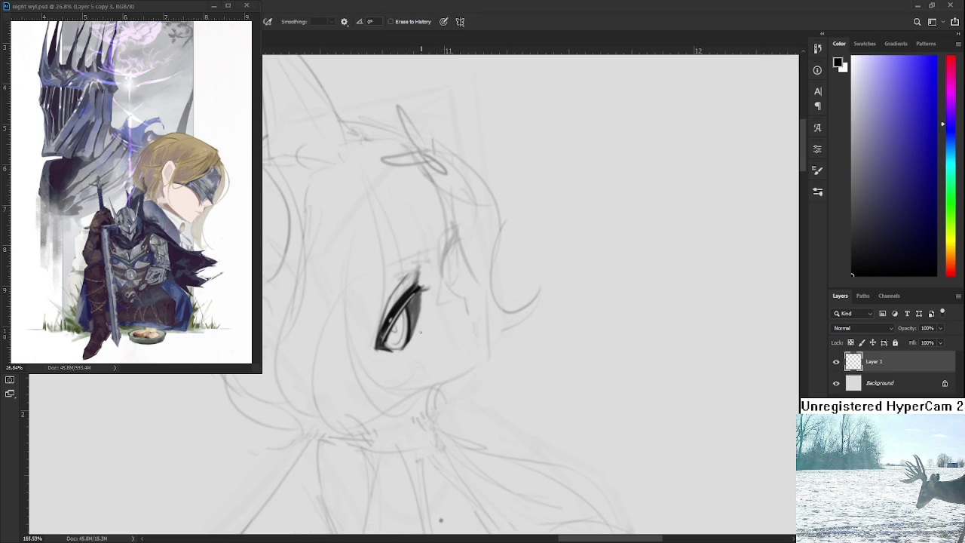
{"action": "key", "text": "b"}
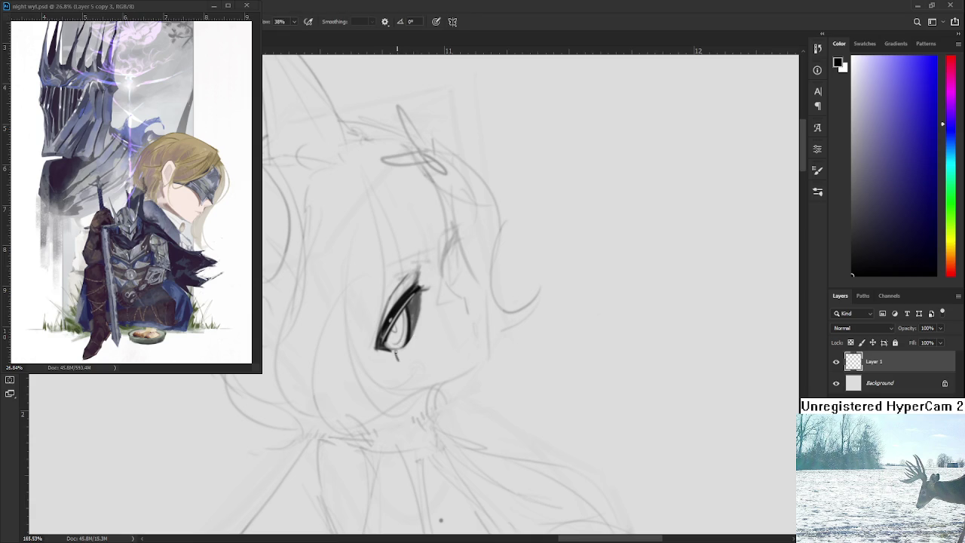
{"action": "key", "text": "e"}
{"action": "key", "text": "b"}
{"action": "key", "text": "e"}
{"action": "key", "text": "b"}
{"action": "left_click_drag", "start_coordinate": [420, 290], "coordinate": [405, 319]}
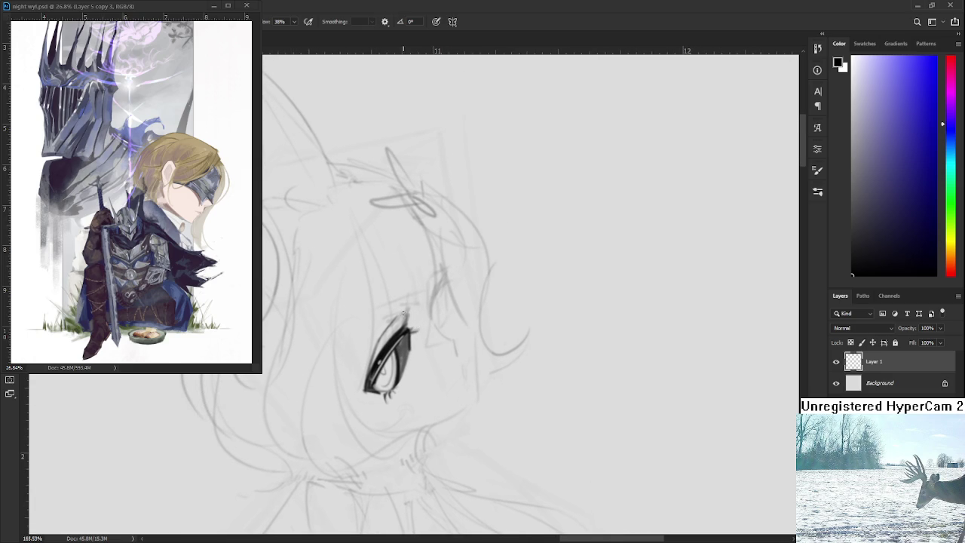
{"action": "left_click_drag", "start_coordinate": [384, 334], "coordinate": [407, 314]}
Step: Erase the stray sketch marks just above the eye
{"action": "key", "text": "e"}
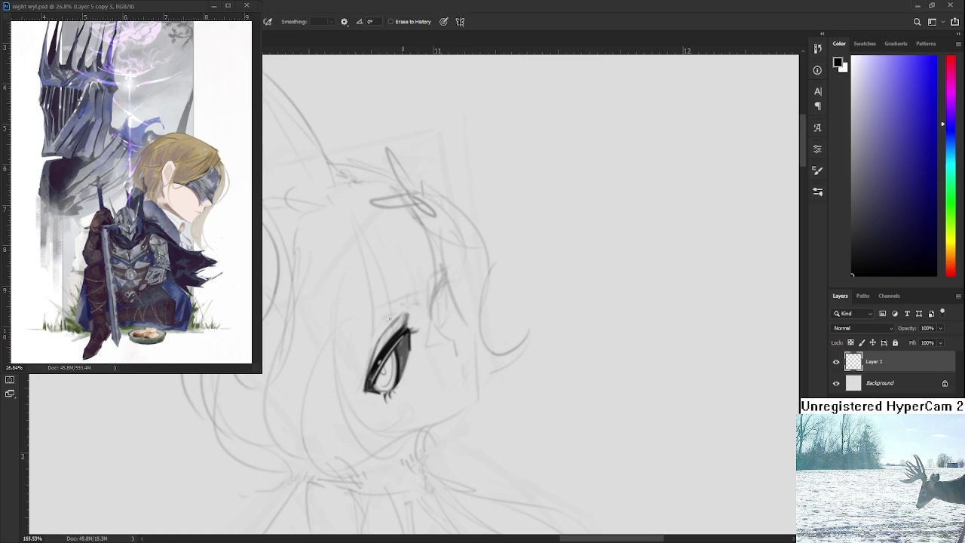
{"action": "left_click_drag", "start_coordinate": [401, 318], "coordinate": [411, 315]}
{"action": "key", "text": "b"}
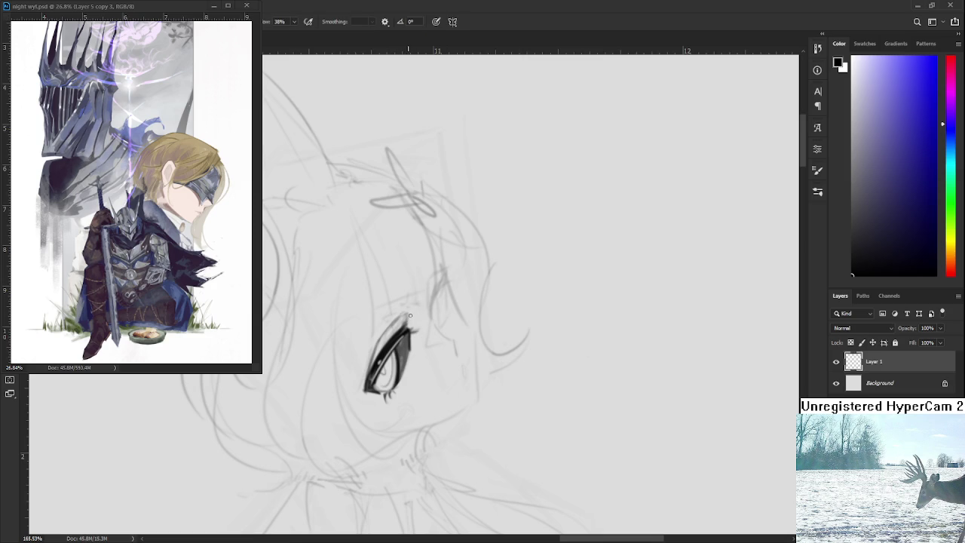
{"action": "scroll", "coordinate": [414, 317], "scroll_direction": "down", "scroll_amount": 2}
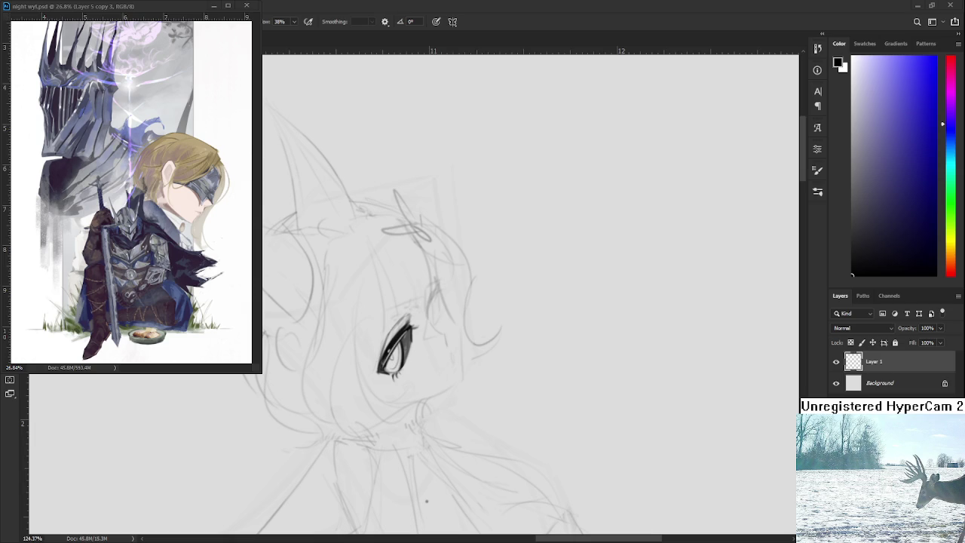
{"action": "scroll", "coordinate": [434, 335], "scroll_direction": "up", "scroll_amount": 2}
Step: Draw a dark arc beside the first eye to outline the second eye
{"action": "scroll", "coordinate": [435, 335], "scroll_direction": "up", "scroll_amount": 2}
{"action": "scroll", "coordinate": [434, 334], "scroll_direction": "up", "scroll_amount": 2}
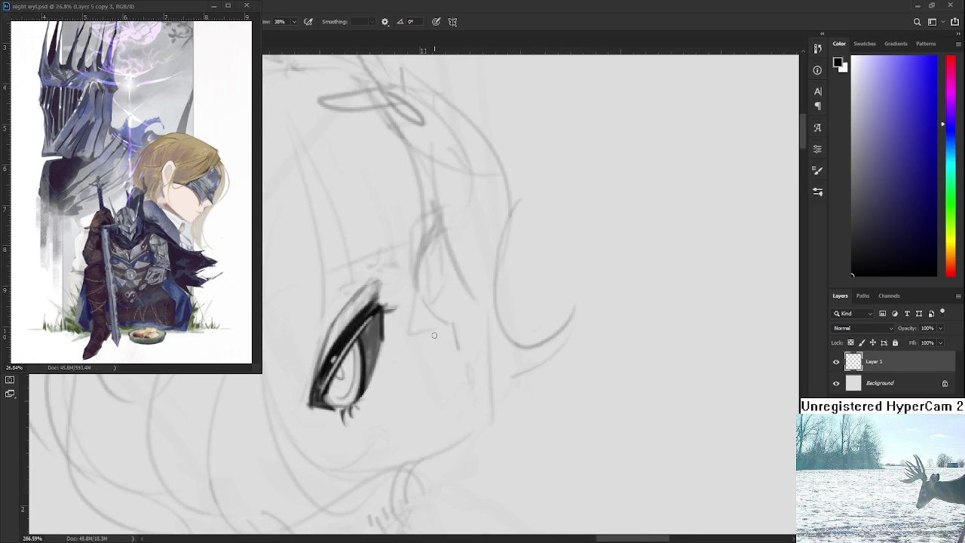
{"action": "scroll", "coordinate": [439, 302], "scroll_direction": "up", "scroll_amount": 1}
{"action": "key", "text": "ctrl+z"}
{"action": "mouse_move", "coordinate": [424, 280]}
{"action": "left_mouse_down"}
{"action": "mouse_move", "coordinate": [452, 354]}
{"action": "mouse_move", "coordinate": [449, 330]}
{"action": "mouse_move", "coordinate": [455, 348]}
{"action": "mouse_move", "coordinate": [461, 343]}
{"action": "mouse_move", "coordinate": [455, 326]}
{"action": "left_mouse_up"}
Step: Add a small black drop below the tear wedge
{"action": "key", "text": "e"}
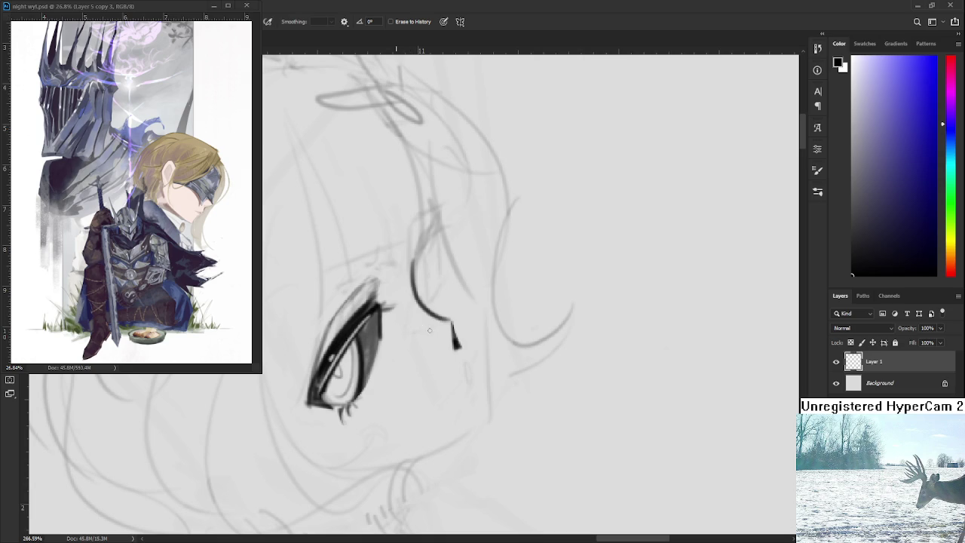
{"action": "scroll", "coordinate": [409, 330], "scroll_direction": "down", "scroll_amount": 1}
{"action": "key", "text": "b"}
{"action": "mouse_move", "coordinate": [453, 339]}
{"action": "left_mouse_down"}
{"action": "mouse_move", "coordinate": [455, 351]}
{"action": "mouse_move", "coordinate": [482, 345]}
{"action": "mouse_move", "coordinate": [489, 355]}
{"action": "mouse_move", "coordinate": [478, 334]}
{"action": "mouse_move", "coordinate": [435, 341]}
{"action": "mouse_move", "coordinate": [448, 304]}
{"action": "left_mouse_up"}
{"action": "key", "text": "e"}
{"action": "key", "text": "b"}
{"action": "key", "text": "e"}
{"action": "key", "text": "b"}
Step: Redraw the dark arc beside the eye, settling on a slightly shorter curve
{"action": "key", "text": "r"}
{"action": "key", "text": "ctrl+z"}
{"action": "left_click_drag", "start_coordinate": [419, 355], "coordinate": [454, 302]}
{"action": "key", "text": "ctrl+z"}
{"action": "left_click_drag", "start_coordinate": [422, 344], "coordinate": [457, 301]}
{"action": "key", "text": "ctrl+z"}
{"action": "left_click_drag", "start_coordinate": [421, 346], "coordinate": [460, 301]}
{"action": "key", "text": "ctrl+z"}
{"action": "left_click_drag", "start_coordinate": [419, 346], "coordinate": [452, 300]}
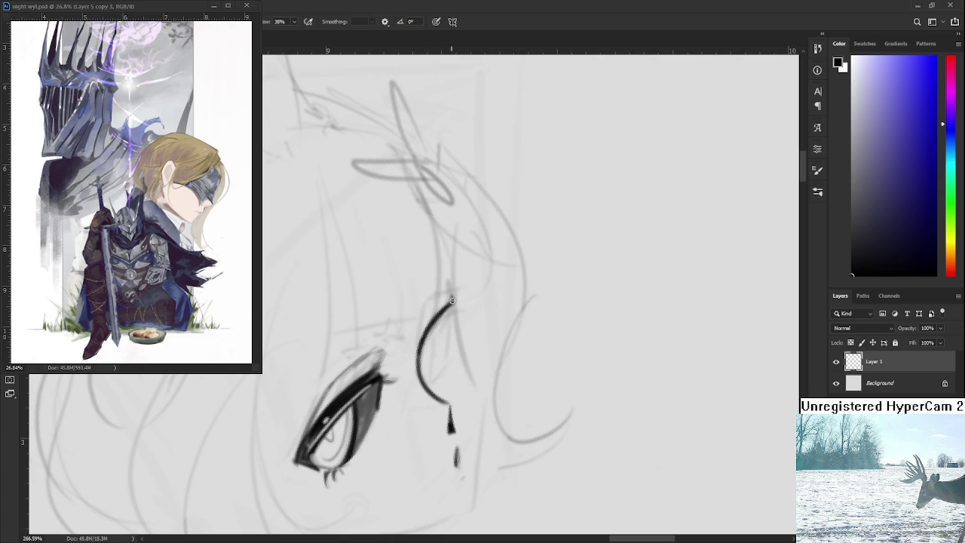
{"action": "mouse_move", "coordinate": [366, 422]}
{"action": "left_mouse_down"}
{"action": "mouse_move", "coordinate": [380, 341]}
{"action": "mouse_move", "coordinate": [316, 374]}
{"action": "left_mouse_up"}
{"action": "left_click", "coordinate": [338, 341], "text": "alt"}
Step: Sample the black ink and draw a tapered line down-left from the eye's outer corner
{"action": "key", "text": "e"}
{"action": "key", "text": "b"}
{"action": "left_click", "coordinate": [326, 341], "text": "alt"}
{"action": "left_click_drag", "start_coordinate": [323, 350], "coordinate": [291, 401]}
{"action": "key", "text": "ctrl+z"}
{"action": "left_click_drag", "start_coordinate": [324, 341], "coordinate": [289, 403]}
{"action": "key", "text": "ctrl+z"}
{"action": "key", "text": "ctrl+z"}
{"action": "left_click_drag", "start_coordinate": [320, 360], "coordinate": [291, 411]}
{"action": "key", "text": "ctrl+z"}
{"action": "left_click_drag", "start_coordinate": [322, 364], "coordinate": [294, 405]}
Step: Thicken the lower lid near the outer corner with a short dark stroke
{"action": "key", "text": "e"}
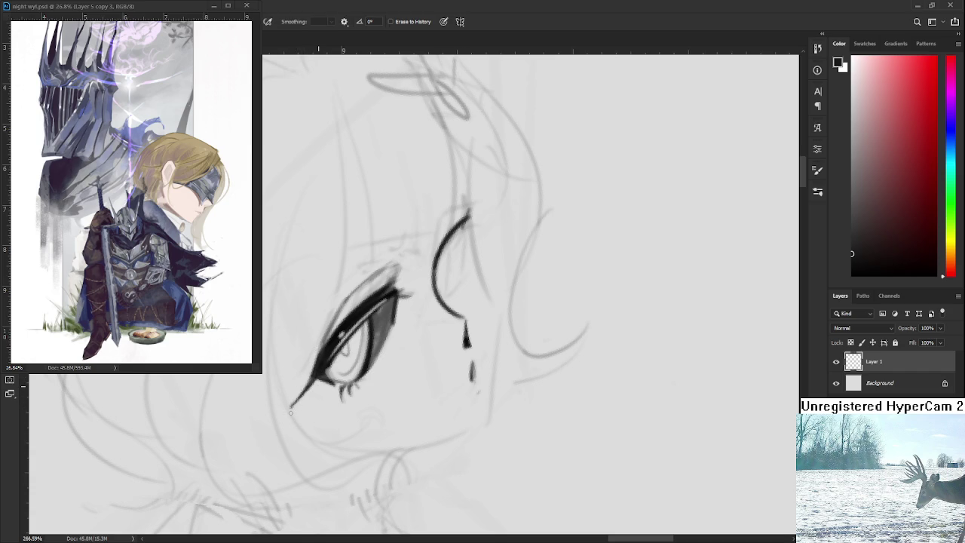
{"action": "key", "text": "b"}
{"action": "key", "text": "e"}
{"action": "key", "text": "b"}
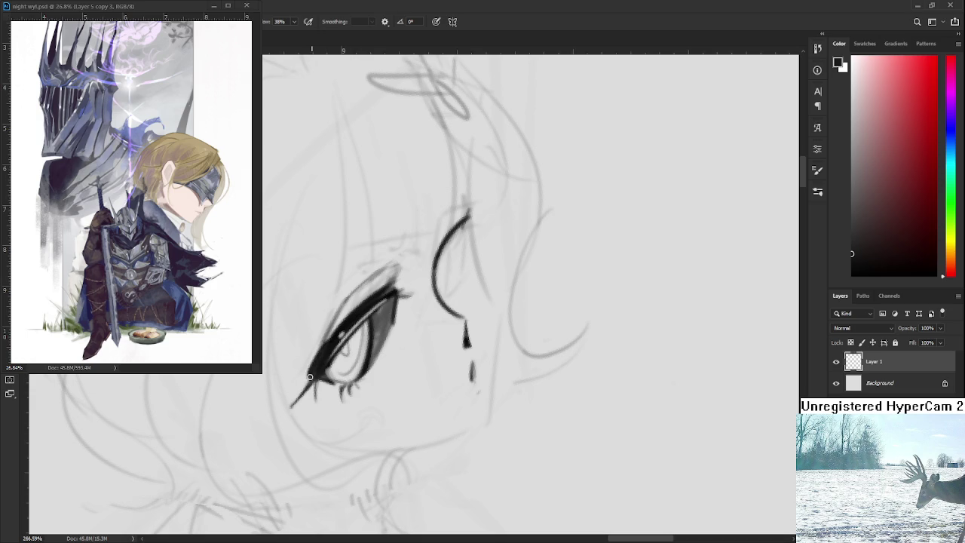
{"action": "left_click_drag", "start_coordinate": [322, 361], "coordinate": [312, 377]}
{"action": "scroll", "coordinate": [403, 285], "scroll_direction": "down", "scroll_amount": 4}
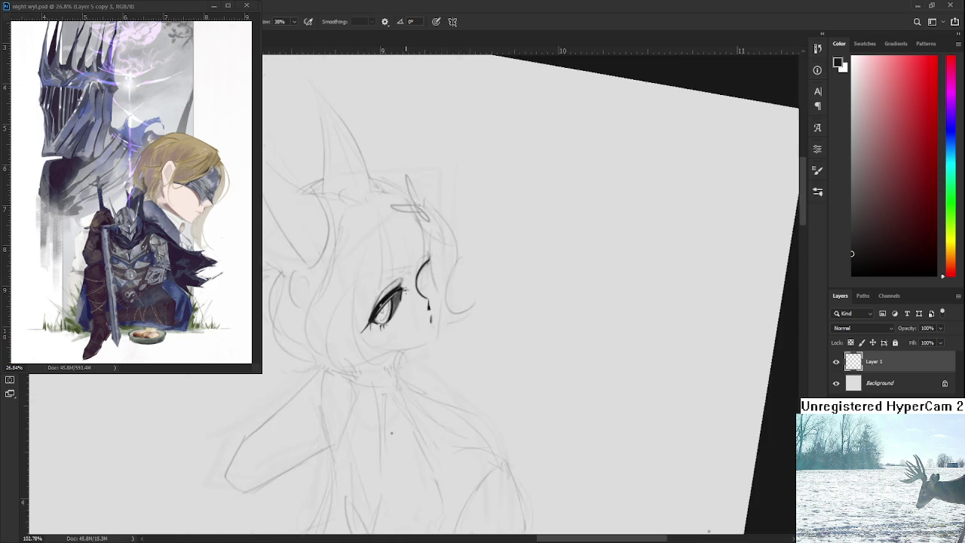
Step: Add a thin dark line inside the second eye and darken the top of its arc
{"action": "scroll", "coordinate": [407, 285], "scroll_direction": "down", "scroll_amount": 2}
{"action": "scroll", "coordinate": [414, 282], "scroll_direction": "up", "scroll_amount": 4}
{"action": "scroll", "coordinate": [415, 279], "scroll_direction": "up", "scroll_amount": 2}
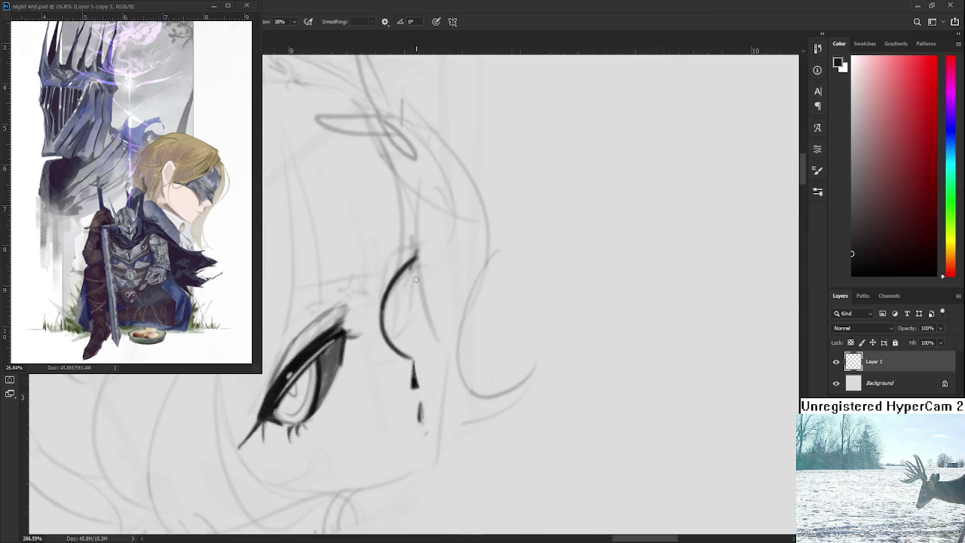
{"action": "left_click_drag", "start_coordinate": [460, 328], "coordinate": [483, 373]}
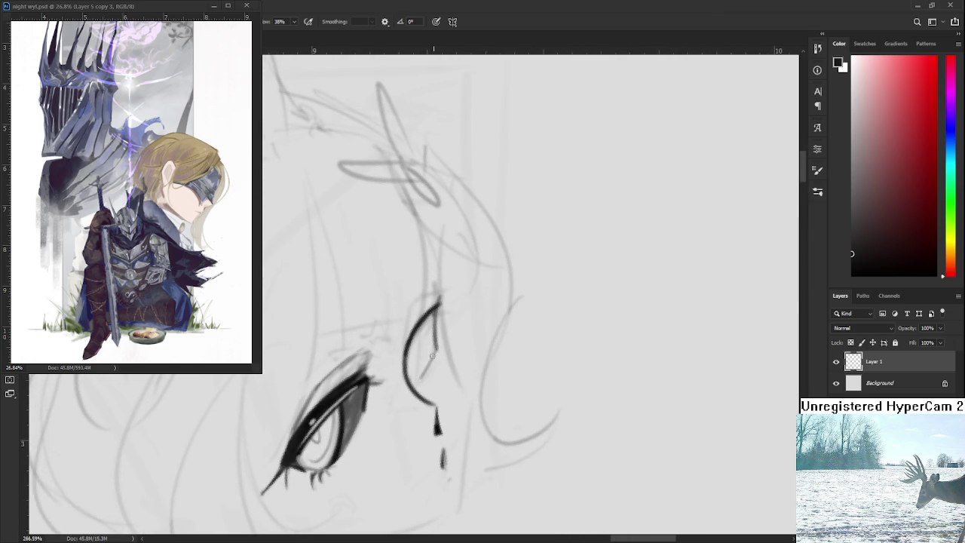
{"action": "left_click_drag", "start_coordinate": [438, 352], "coordinate": [417, 380]}
{"action": "mouse_move", "coordinate": [438, 307]}
{"action": "left_mouse_down"}
{"action": "mouse_move", "coordinate": [434, 347]}
{"action": "mouse_move", "coordinate": [436, 335]}
{"action": "mouse_move", "coordinate": [442, 347]}
{"action": "left_mouse_up"}
{"action": "key", "text": "e"}
{"action": "key", "text": "b"}
Step: Thicken the second eye's top-left and darken its inner left edge
{"action": "left_click_drag", "start_coordinate": [442, 305], "coordinate": [415, 349]}
{"action": "key", "text": "ctrl+z"}
{"action": "left_click_drag", "start_coordinate": [442, 305], "coordinate": [411, 356]}
{"action": "key", "text": "ctrl+z"}
{"action": "key", "text": "e"}
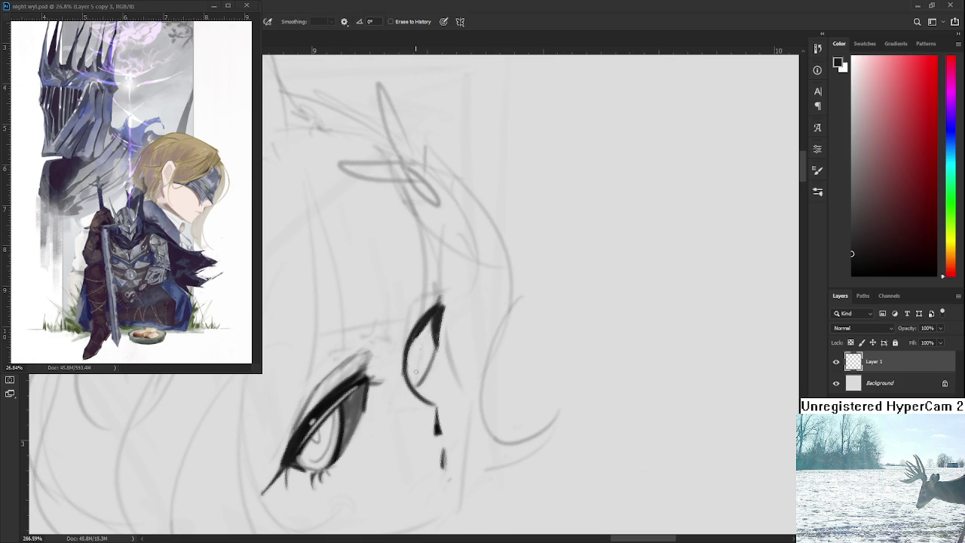
{"action": "key", "text": "b"}
{"action": "left_click_drag", "start_coordinate": [415, 337], "coordinate": [407, 370]}
Step: Erase to lighten the second eye's inner left edge
{"action": "key", "text": "e"}
{"action": "left_click_drag", "start_coordinate": [414, 331], "coordinate": [406, 370]}
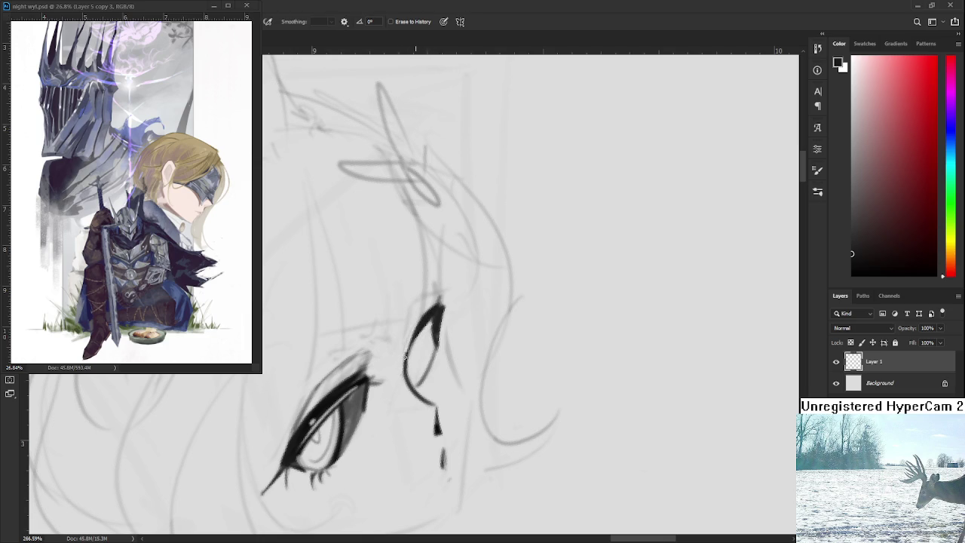
{"action": "left_click_drag", "start_coordinate": [414, 332], "coordinate": [405, 373]}
{"action": "key", "text": "ctrl+z"}
{"action": "left_click_drag", "start_coordinate": [418, 317], "coordinate": [404, 383]}
{"action": "key", "text": "b"}
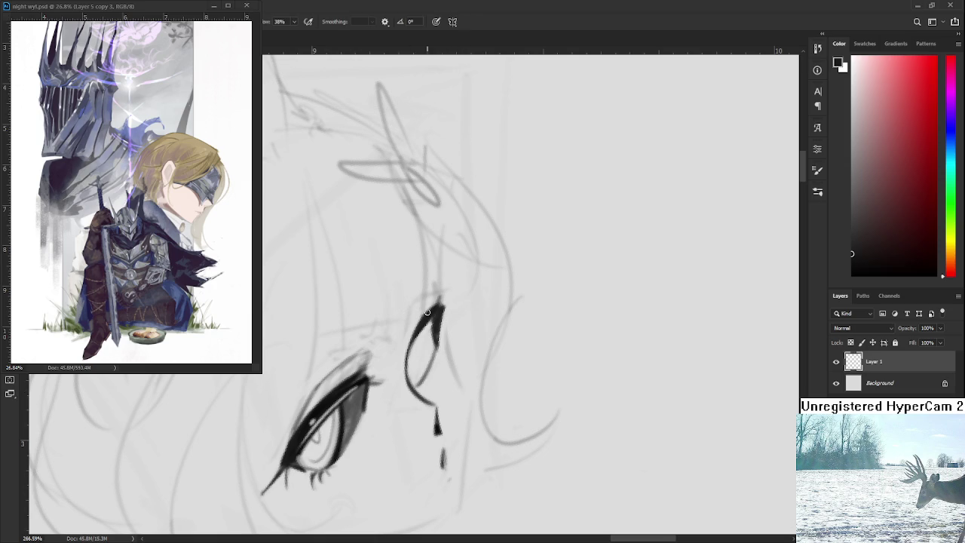
Step: Extend the second eye's upper stroke upward along its edge
{"action": "left_click_drag", "start_coordinate": [415, 320], "coordinate": [406, 360]}
{"action": "key", "text": "ctrl+z"}
{"action": "key", "text": "ctrl+z"}
{"action": "mouse_move", "coordinate": [415, 319]}
{"action": "left_mouse_down"}
{"action": "mouse_move", "coordinate": [402, 378]}
{"action": "mouse_move", "coordinate": [406, 363]}
{"action": "left_mouse_up"}
{"action": "key", "text": "ctrl+z"}
{"action": "key", "text": "ctrl+z"}
{"action": "mouse_move", "coordinate": [414, 318]}
{"action": "left_mouse_down"}
{"action": "mouse_move", "coordinate": [440, 289]}
{"action": "mouse_move", "coordinate": [415, 320]}
{"action": "mouse_move", "coordinate": [445, 291]}
{"action": "mouse_move", "coordinate": [440, 299]}
{"action": "left_mouse_up"}
{"action": "key", "text": "ctrl+z"}
{"action": "key", "text": "ctrl+z"}
{"action": "key", "text": "ctrl+z"}
{"action": "key", "text": "ctrl+z"}
{"action": "key", "text": "e"}
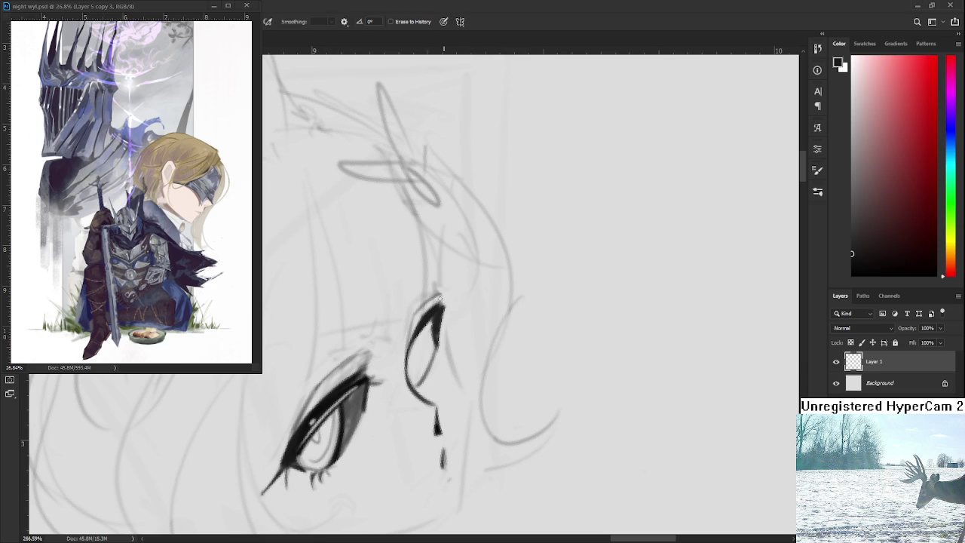
{"action": "key", "text": "b"}
Step: Deepen the grey shading on the first eye's lid and eye socket
{"action": "left_click_drag", "start_coordinate": [321, 381], "coordinate": [330, 349]}
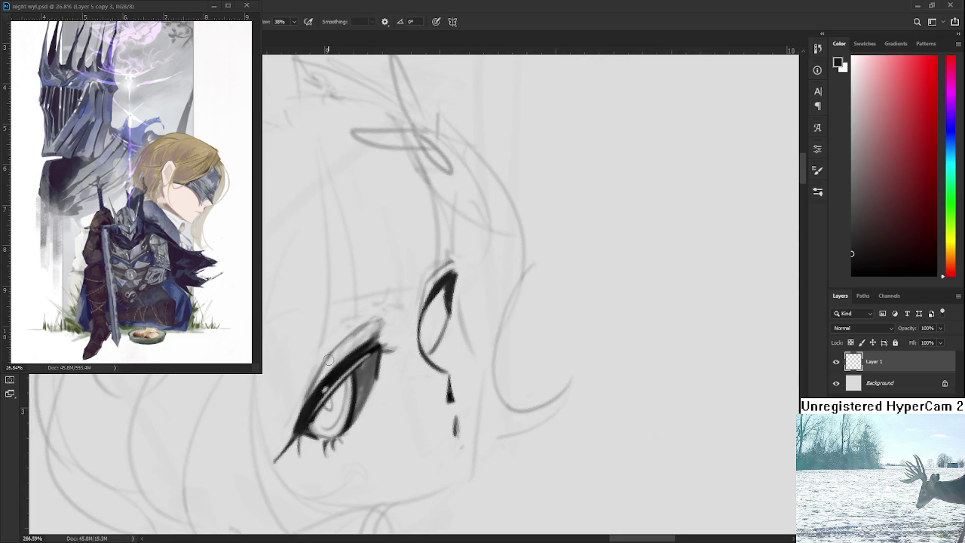
{"action": "mouse_move", "coordinate": [328, 366]}
{"action": "left_mouse_down"}
{"action": "mouse_move", "coordinate": [314, 392]}
{"action": "mouse_move", "coordinate": [330, 359]}
{"action": "left_mouse_up"}
{"action": "left_click_drag", "start_coordinate": [314, 392], "coordinate": [342, 352]}
{"action": "key", "text": "e"}
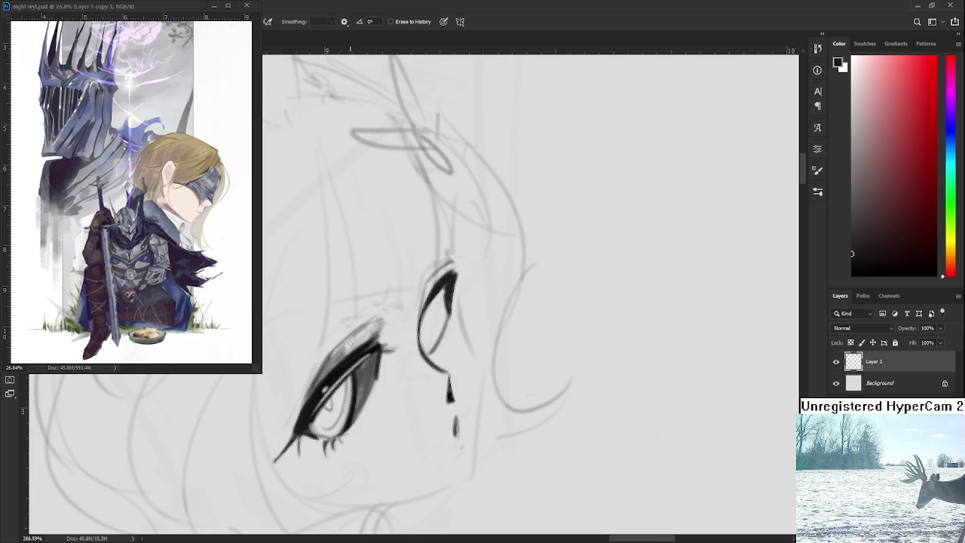
{"action": "key", "text": "b"}
{"action": "scroll", "coordinate": [404, 301], "scroll_direction": "down", "scroll_amount": 5}
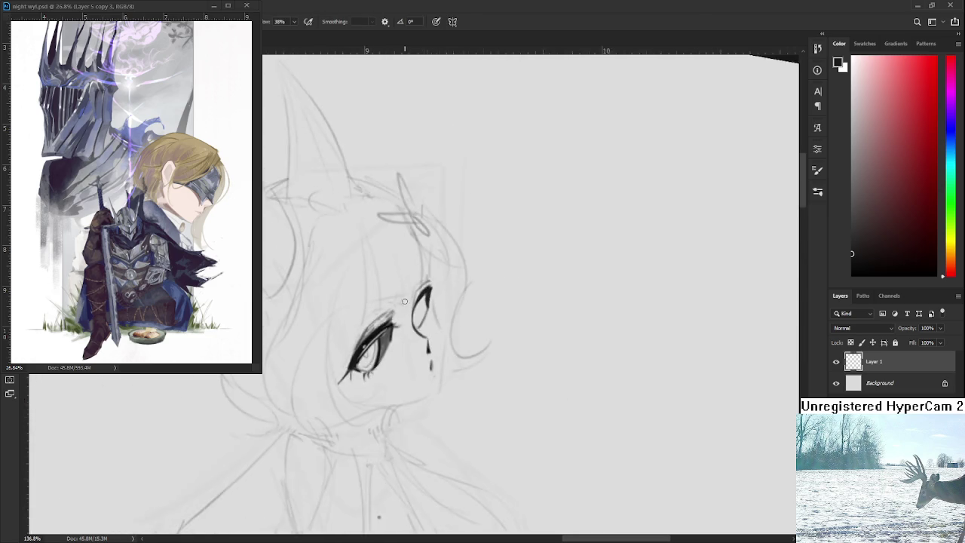
{"action": "left_click_drag", "start_coordinate": [404, 300], "coordinate": [422, 296]}
{"action": "scroll", "coordinate": [422, 296], "scroll_direction": "down", "scroll_amount": 2}
{"action": "scroll", "coordinate": [432, 292], "scroll_direction": "up", "scroll_amount": 1}
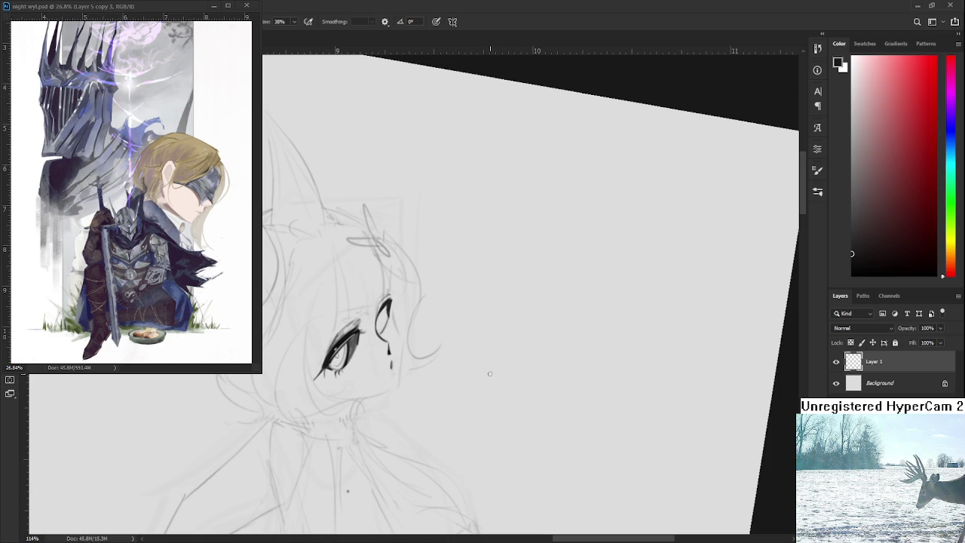
{"action": "scroll", "coordinate": [369, 316], "scroll_direction": "up", "scroll_amount": 5}
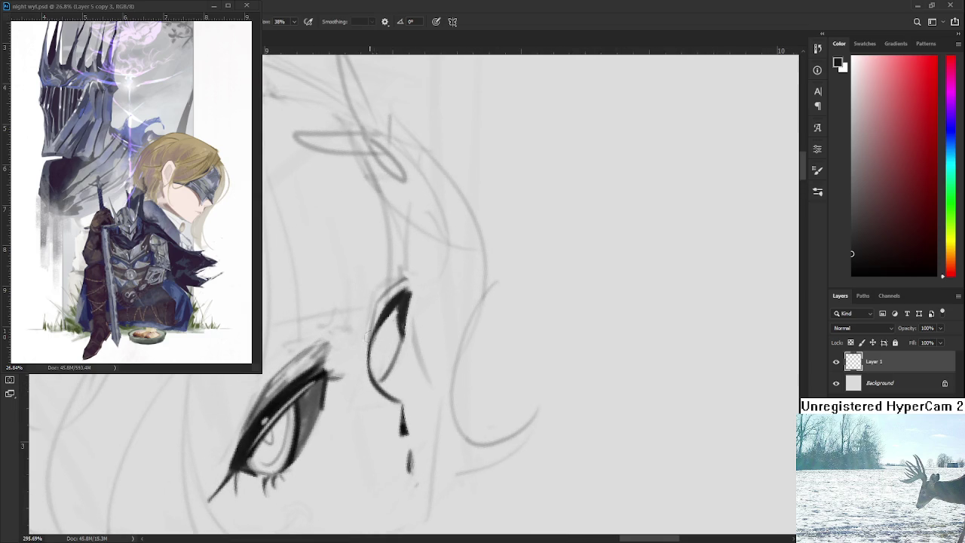
Step: Ink a dark mark along the right eye's left edge, retrying several times
{"action": "left_click_drag", "start_coordinate": [392, 311], "coordinate": [386, 376]}
{"action": "key", "text": "ctrl+z"}
{"action": "left_click_drag", "start_coordinate": [386, 309], "coordinate": [379, 374]}
{"action": "key", "text": "ctrl+z"}
{"action": "key", "text": "ctrl+z"}
{"action": "left_click_drag", "start_coordinate": [386, 338], "coordinate": [378, 382]}
{"action": "key", "text": "ctrl+z"}
{"action": "left_click_drag", "start_coordinate": [384, 339], "coordinate": [375, 381]}
Step: Redraw the left edge line repeatedly, extending it higher up the eye
{"action": "key", "text": "ctrl+z"}
{"action": "left_click_drag", "start_coordinate": [384, 340], "coordinate": [374, 381]}
{"action": "key", "text": "ctrl+z"}
{"action": "left_click_drag", "start_coordinate": [384, 339], "coordinate": [374, 382]}
{"action": "key", "text": "ctrl+z"}
{"action": "left_click_drag", "start_coordinate": [384, 340], "coordinate": [374, 383]}
{"action": "key", "text": "ctrl+z"}
{"action": "left_click_drag", "start_coordinate": [386, 338], "coordinate": [374, 381]}
{"action": "key", "text": "ctrl+z"}
{"action": "left_click_drag", "start_coordinate": [387, 321], "coordinate": [374, 381]}
Step: Settle the edge line, then lasso-select the right eye's inked stroke
{"action": "key", "text": "ctrl+z"}
{"action": "key", "text": "ctrl+z"}
{"action": "left_click_drag", "start_coordinate": [388, 321], "coordinate": [372, 385]}
{"action": "left_click_drag", "start_coordinate": [387, 321], "coordinate": [375, 377]}
{"action": "key", "text": "ctrl+z"}
{"action": "key", "text": "ctrl+z"}
{"action": "left_click_drag", "start_coordinate": [388, 321], "coordinate": [376, 381]}
{"action": "key", "text": "ctrl+z"}
{"action": "left_click_drag", "start_coordinate": [388, 321], "coordinate": [376, 383]}
{"action": "left_click_drag", "start_coordinate": [411, 332], "coordinate": [437, 312]}
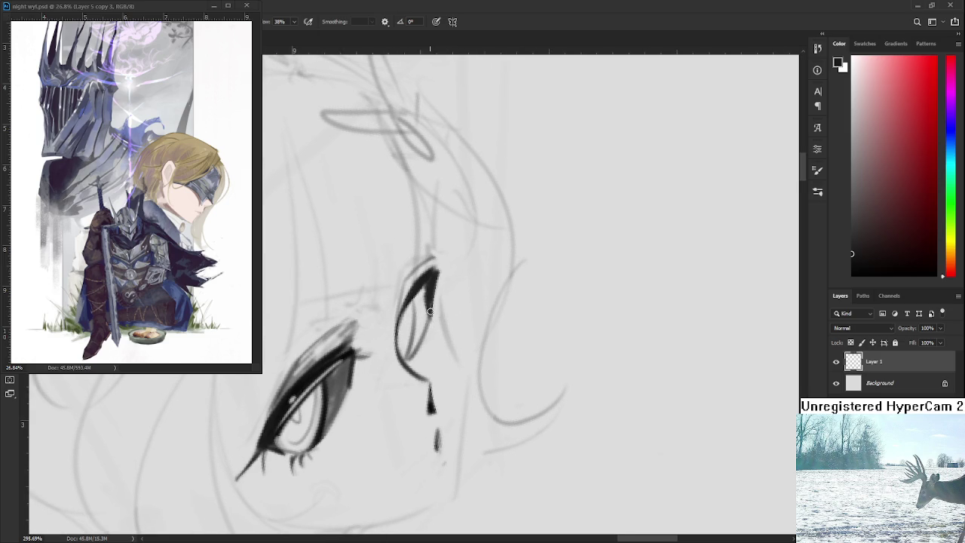
{"action": "left_click_drag", "start_coordinate": [420, 300], "coordinate": [434, 344]}
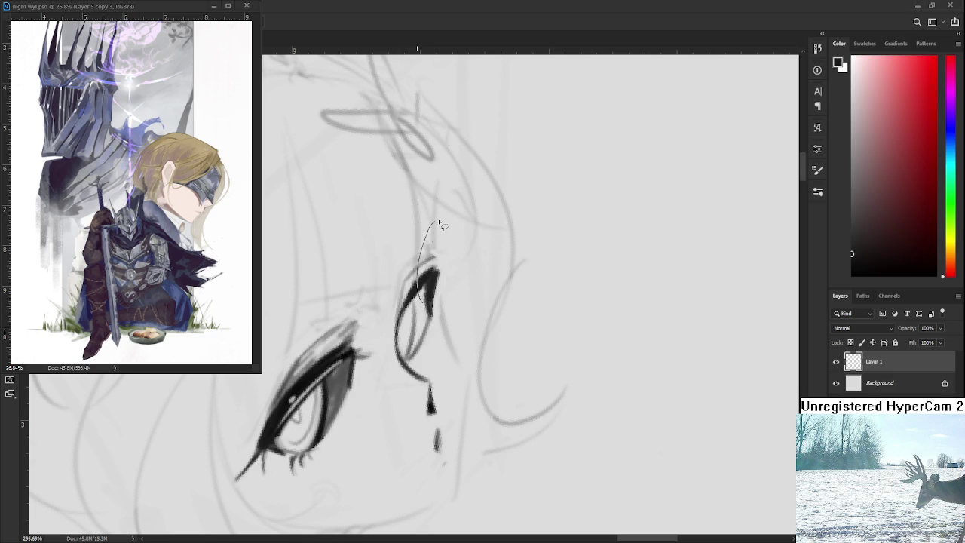
Step: Rotate the selected eye line to a better angle with Free Transform
{"action": "key", "text": "ctrl+t"}
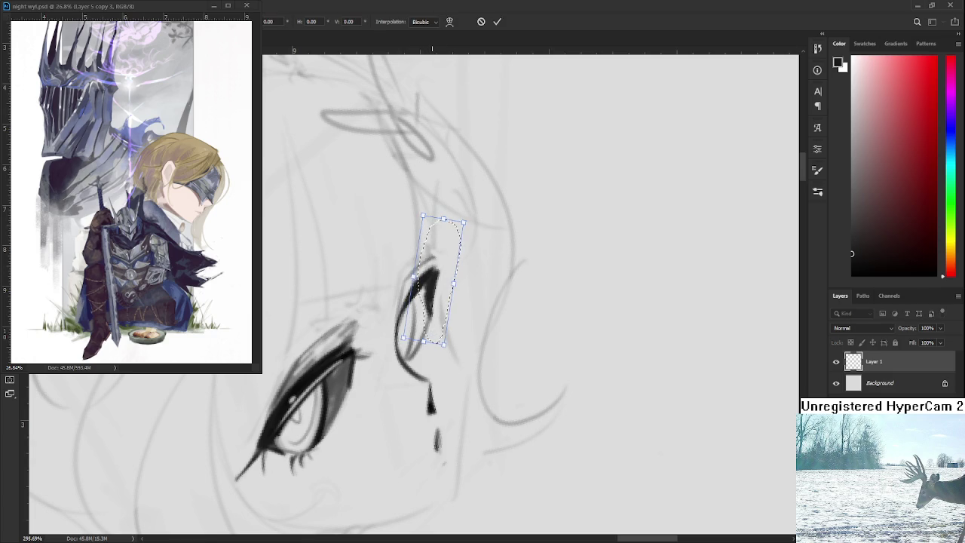
{"action": "mouse_move", "coordinate": [433, 346]}
{"action": "left_mouse_down"}
{"action": "mouse_move", "coordinate": [421, 347]}
{"action": "mouse_move", "coordinate": [426, 333]}
{"action": "left_mouse_up"}
{"action": "key", "text": "Return"}
Step: Erase stray sketch lines at the top and inner edge of the right eye
{"action": "key", "text": "e"}
{"action": "left_click_drag", "start_coordinate": [414, 279], "coordinate": [413, 282]}
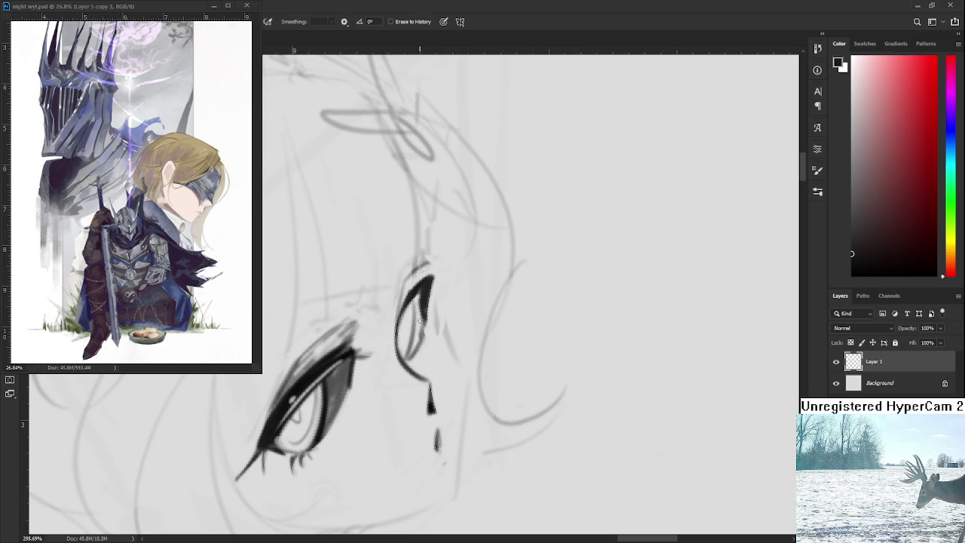
{"action": "mouse_move", "coordinate": [419, 321]}
{"action": "left_mouse_down"}
{"action": "mouse_move", "coordinate": [422, 295]}
{"action": "mouse_move", "coordinate": [422, 345]}
{"action": "left_mouse_up"}
{"action": "scroll", "coordinate": [422, 354], "scroll_direction": "down", "scroll_amount": 3}
{"action": "scroll", "coordinate": [422, 355], "scroll_direction": "down", "scroll_amount": 2}
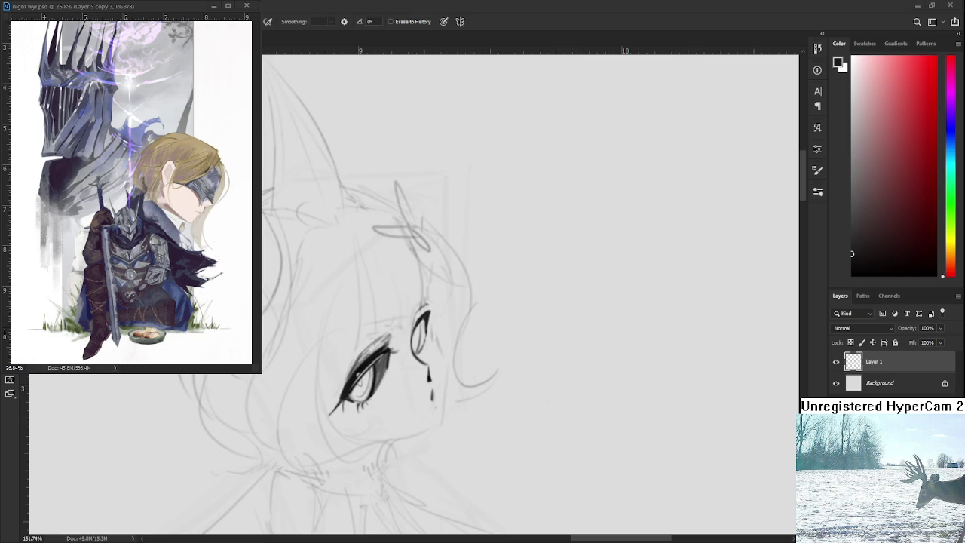
{"action": "scroll", "coordinate": [528, 301], "scroll_direction": "down", "scroll_amount": 5}
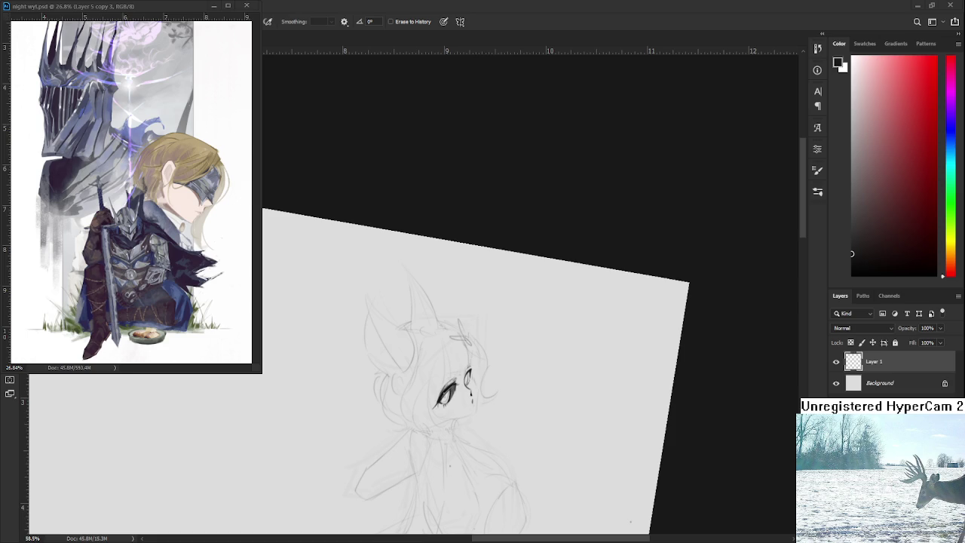
{"action": "scroll", "coordinate": [482, 398], "scroll_direction": "up", "scroll_amount": 2}
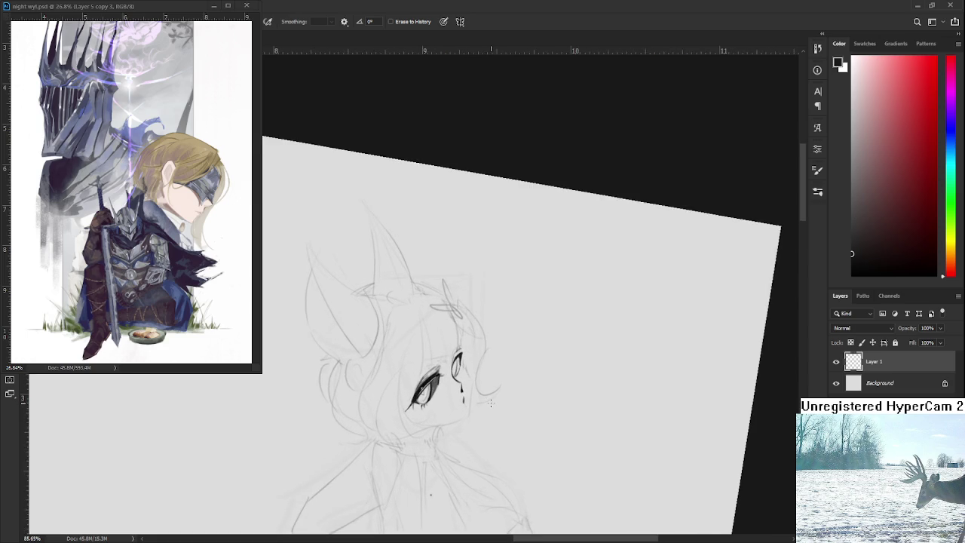
{"action": "scroll", "coordinate": [483, 398], "scroll_direction": "up", "scroll_amount": 2}
{"action": "scroll", "coordinate": [482, 397], "scroll_direction": "up", "scroll_amount": 2}
{"action": "scroll", "coordinate": [486, 397], "scroll_direction": "down", "scroll_amount": 2}
{"action": "scroll", "coordinate": [486, 397], "scroll_direction": "down", "scroll_amount": 1}
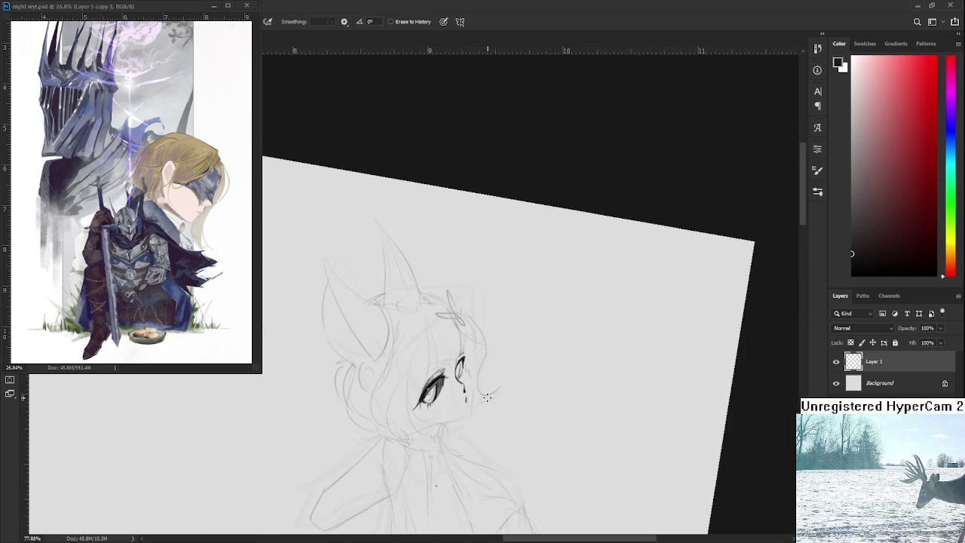
{"action": "scroll", "coordinate": [480, 397], "scroll_direction": "up", "scroll_amount": 1}
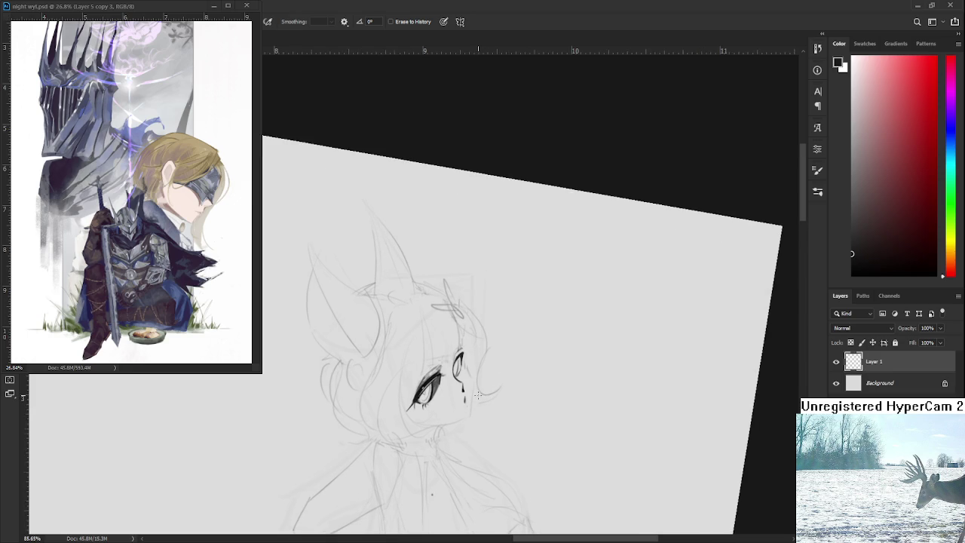
{"action": "scroll", "coordinate": [480, 397], "scroll_direction": "up", "scroll_amount": 1}
{"action": "scroll", "coordinate": [480, 398], "scroll_direction": "up", "scroll_amount": 1}
{"action": "scroll", "coordinate": [479, 397], "scroll_direction": "up", "scroll_amount": 1}
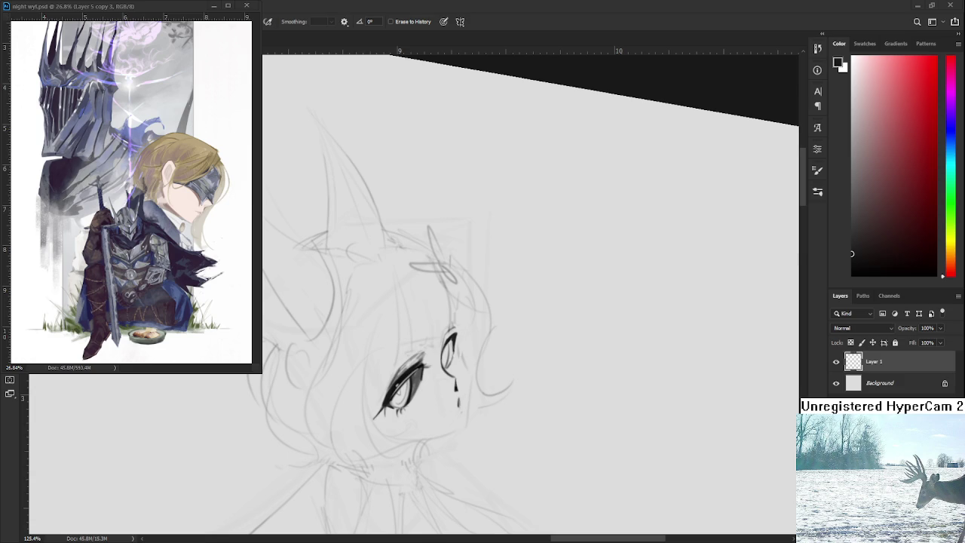
{"action": "scroll", "coordinate": [456, 375], "scroll_direction": "up", "scroll_amount": 2}
{"action": "scroll", "coordinate": [457, 375], "scroll_direction": "up", "scroll_amount": 2}
{"action": "scroll", "coordinate": [456, 375], "scroll_direction": "up", "scroll_amount": 2}
Step: With the brush, repeatedly try and undo a line down the right eye's outer edge
{"action": "key", "text": "b"}
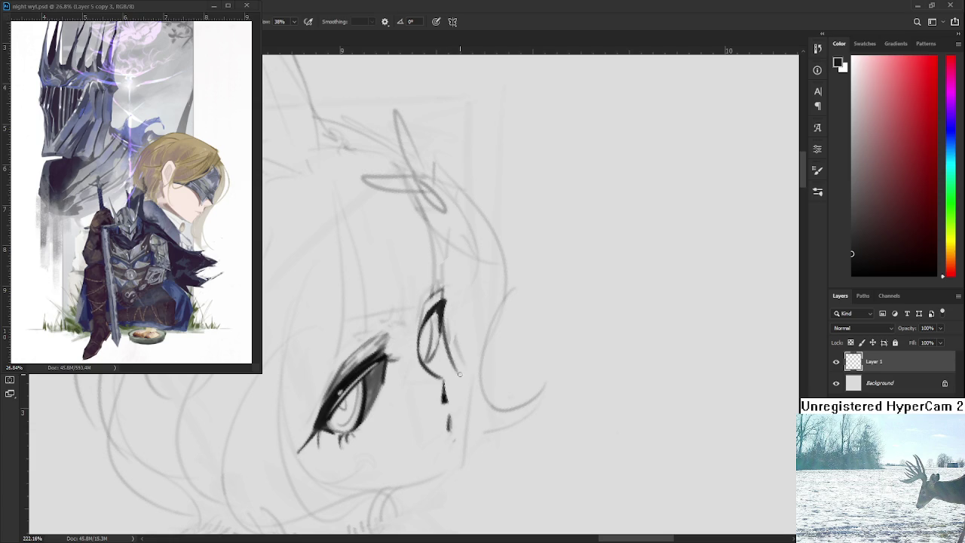
{"action": "left_click_drag", "start_coordinate": [442, 285], "coordinate": [456, 377]}
{"action": "key", "text": "ctrl+z"}
{"action": "left_click_drag", "start_coordinate": [443, 286], "coordinate": [456, 377]}
{"action": "key", "text": "ctrl+z"}
{"action": "left_click_drag", "start_coordinate": [442, 286], "coordinate": [456, 377]}
{"action": "key", "text": "ctrl+z"}
{"action": "left_click_drag", "start_coordinate": [443, 278], "coordinate": [466, 373]}
{"action": "key", "text": "ctrl+z"}
{"action": "key", "text": "ctrl+z"}
{"action": "mouse_move", "coordinate": [443, 277]}
{"action": "left_mouse_down"}
{"action": "mouse_move", "coordinate": [466, 373]}
{"action": "mouse_move", "coordinate": [445, 298]}
{"action": "mouse_move", "coordinate": [457, 375]}
{"action": "mouse_move", "coordinate": [446, 308]}
{"action": "mouse_move", "coordinate": [466, 373]}
{"action": "mouse_move", "coordinate": [456, 361]}
{"action": "left_mouse_up"}
{"action": "key", "text": "ctrl+z"}
{"action": "key", "text": "ctrl+z"}
{"action": "key", "text": "ctrl+z"}
{"action": "key", "text": "ctrl+z"}
{"action": "left_click_drag", "start_coordinate": [442, 278], "coordinate": [460, 368]}
{"action": "key", "text": "ctrl+z"}
{"action": "left_click_drag", "start_coordinate": [443, 276], "coordinate": [461, 380]}
{"action": "key", "text": "ctrl+z"}
{"action": "key", "text": "ctrl+z"}
{"action": "key", "text": "ctrl+z"}
{"action": "key", "text": "ctrl+z"}
{"action": "left_click_drag", "start_coordinate": [442, 285], "coordinate": [461, 381]}
{"action": "key", "text": "ctrl+z"}
{"action": "key", "text": "ctrl+z"}
{"action": "left_click_drag", "start_coordinate": [441, 275], "coordinate": [470, 384]}
{"action": "key", "text": "ctrl+z"}
{"action": "left_click_drag", "start_coordinate": [442, 281], "coordinate": [469, 380]}
{"action": "key", "text": "ctrl+z"}
{"action": "key", "text": "ctrl+z"}
{"action": "key", "text": "ctrl+z"}
{"action": "left_click_drag", "start_coordinate": [442, 282], "coordinate": [463, 369]}
{"action": "key", "text": "ctrl+z"}
{"action": "key", "text": "ctrl+z"}
{"action": "left_click_drag", "start_coordinate": [442, 281], "coordinate": [460, 373]}
{"action": "key", "text": "ctrl+z"}
{"action": "key", "text": "ctrl+z"}
{"action": "key", "text": "ctrl+z"}
{"action": "left_click_drag", "start_coordinate": [444, 286], "coordinate": [462, 360]}
{"action": "key", "text": "ctrl+z"}
{"action": "left_click_drag", "start_coordinate": [444, 286], "coordinate": [462, 360]}
{"action": "key", "text": "ctrl+z"}
{"action": "left_click_drag", "start_coordinate": [444, 287], "coordinate": [455, 355]}
{"action": "key", "text": "ctrl+z"}
Step: Draw a thin line from the right eye's corner down past the tear mark, retrying several times
{"action": "left_click_drag", "start_coordinate": [443, 320], "coordinate": [456, 301]}
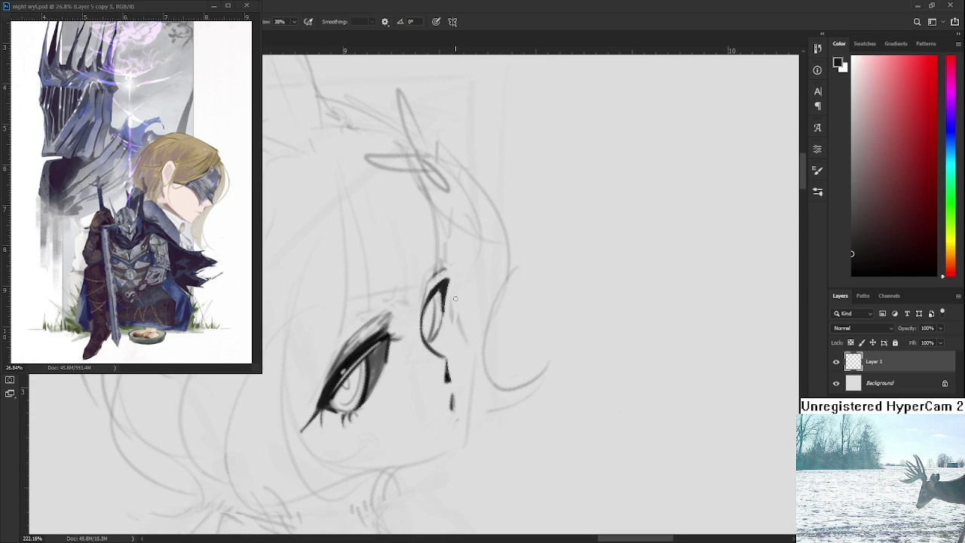
{"action": "left_click_drag", "start_coordinate": [448, 266], "coordinate": [473, 373]}
{"action": "key", "text": "ctrl+z"}
{"action": "key", "text": "ctrl+z"}
{"action": "left_click_drag", "start_coordinate": [444, 268], "coordinate": [472, 372]}
{"action": "key", "text": "ctrl+z"}
{"action": "key", "text": "ctrl+shift+z"}
{"action": "key", "text": "ctrl+z"}
{"action": "left_click_drag", "start_coordinate": [444, 268], "coordinate": [473, 372]}
{"action": "key", "text": "ctrl+z"}
{"action": "left_click_drag", "start_coordinate": [445, 270], "coordinate": [474, 371]}
{"action": "key", "text": "ctrl+z"}
{"action": "left_click_drag", "start_coordinate": [445, 268], "coordinate": [469, 368]}
{"action": "key", "text": "ctrl+z"}
{"action": "key", "text": "ctrl+z"}
{"action": "left_click_drag", "start_coordinate": [445, 280], "coordinate": [467, 374]}
{"action": "scroll", "coordinate": [456, 339], "scroll_direction": "down", "scroll_amount": 2}
{"action": "left_click_drag", "start_coordinate": [460, 325], "coordinate": [461, 411]}
{"action": "key", "text": "ctrl+z"}
{"action": "left_click_drag", "start_coordinate": [458, 333], "coordinate": [455, 414]}
{"action": "key", "text": "ctrl+z"}
{"action": "key", "text": "ctrl+z"}
{"action": "key", "text": "ctrl+z"}
{"action": "left_click_drag", "start_coordinate": [463, 334], "coordinate": [460, 422]}
{"action": "key", "text": "ctrl+z"}
{"action": "left_click_drag", "start_coordinate": [462, 323], "coordinate": [453, 417]}
{"action": "key", "text": "ctrl+z"}
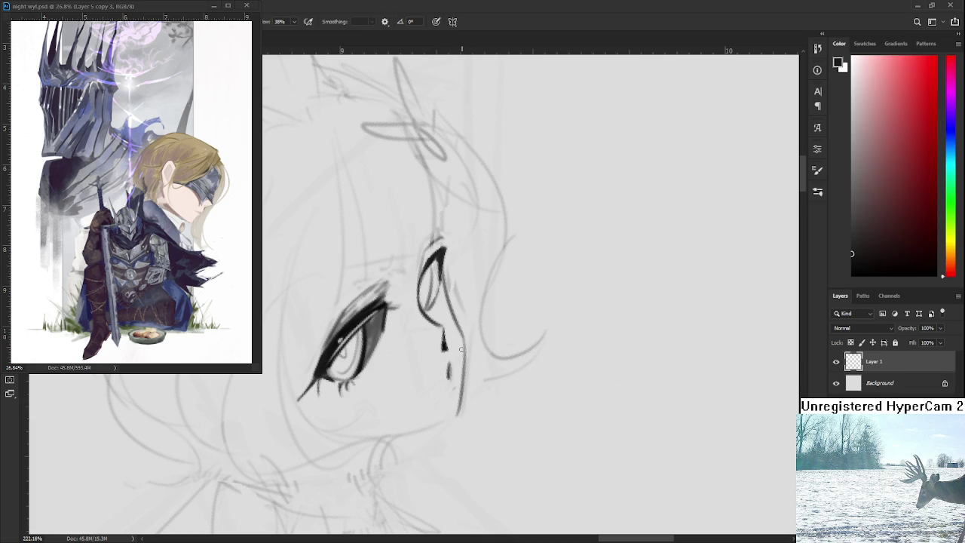
Step: Shade the right eye's iris darker with several brush strokes
{"action": "left_click_drag", "start_coordinate": [462, 362], "coordinate": [469, 428]}
{"action": "left_click_drag", "start_coordinate": [442, 347], "coordinate": [440, 369]}
{"action": "left_click_drag", "start_coordinate": [442, 329], "coordinate": [435, 371]}
{"action": "mouse_move", "coordinate": [435, 332]}
{"action": "left_mouse_down"}
{"action": "mouse_move", "coordinate": [433, 372]}
{"action": "mouse_move", "coordinate": [429, 341]}
{"action": "mouse_move", "coordinate": [430, 356]}
{"action": "left_mouse_up"}
{"action": "mouse_move", "coordinate": [442, 323]}
{"action": "left_mouse_down"}
{"action": "mouse_move", "coordinate": [426, 359]}
{"action": "mouse_move", "coordinate": [435, 334]}
{"action": "mouse_move", "coordinate": [499, 299]}
{"action": "left_mouse_up"}
Step: Erase a light streak through the inside of the right eye
{"action": "scroll", "coordinate": [434, 333], "scroll_direction": "down", "scroll_amount": 3}
{"action": "scroll", "coordinate": [434, 332], "scroll_direction": "down", "scroll_amount": 3}
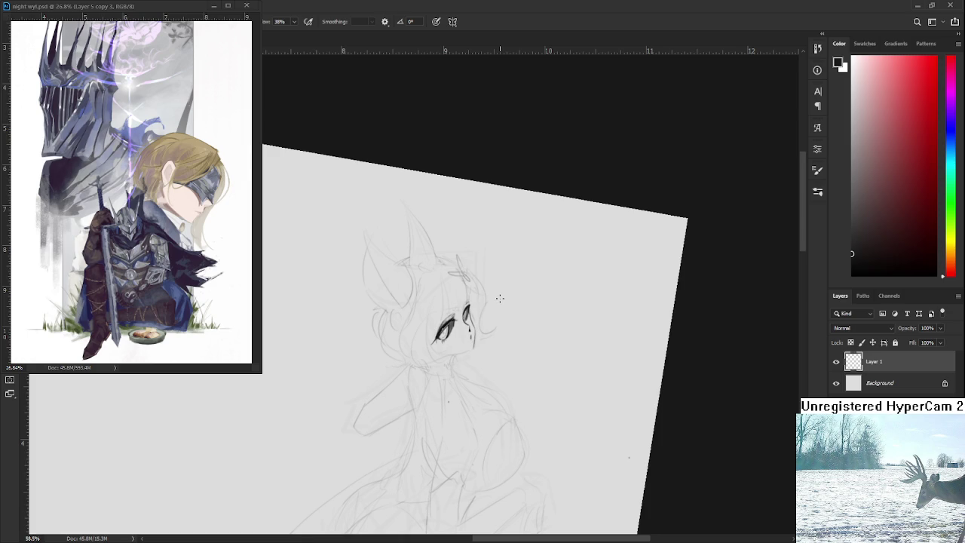
{"action": "scroll", "coordinate": [482, 301], "scroll_direction": "up", "scroll_amount": 3}
{"action": "scroll", "coordinate": [452, 309], "scroll_direction": "up", "scroll_amount": 3}
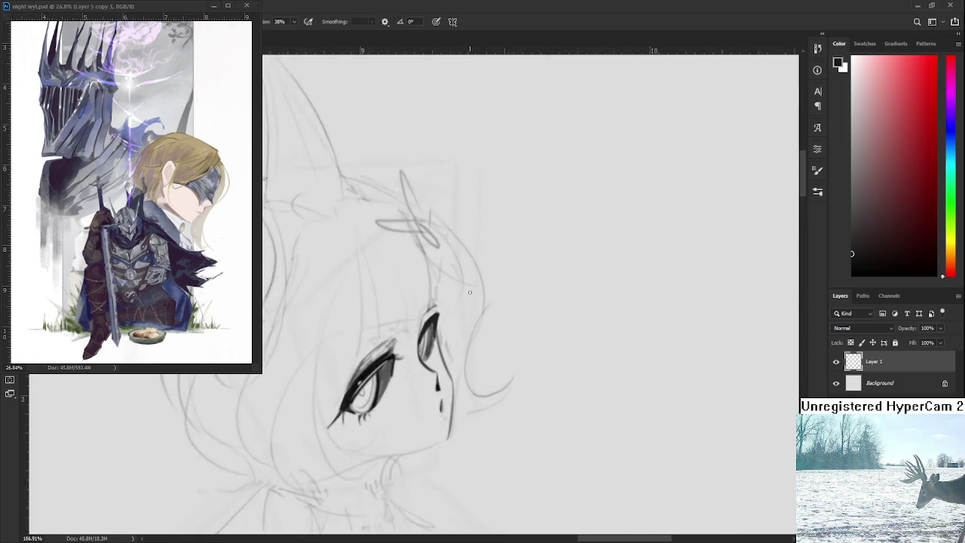
{"action": "scroll", "coordinate": [430, 314], "scroll_direction": "up", "scroll_amount": 3}
{"action": "key", "text": "e"}
{"action": "left_click_drag", "start_coordinate": [413, 339], "coordinate": [395, 375]}
{"action": "key", "text": "ctrl+z"}
{"action": "left_click_drag", "start_coordinate": [413, 340], "coordinate": [390, 381]}
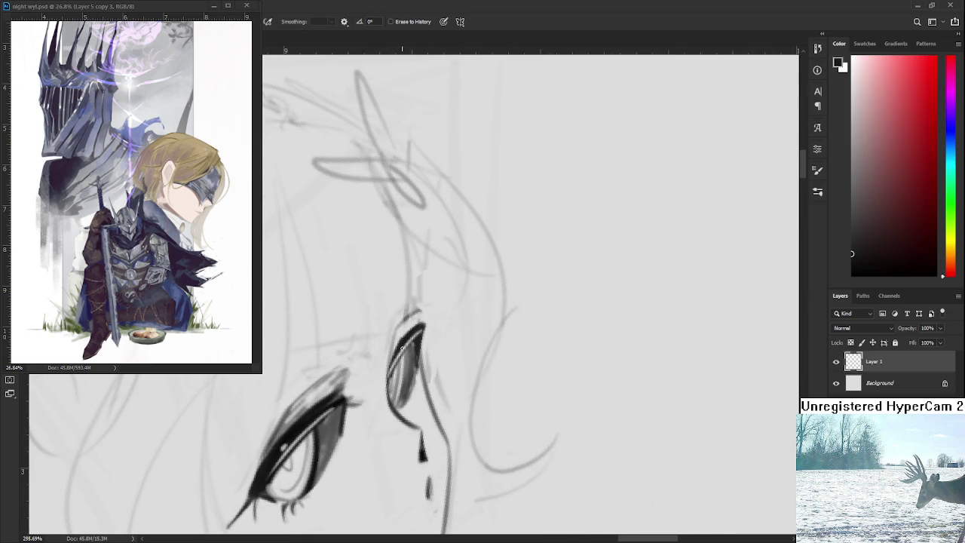
Step: Repaint part of the streak dark, then erase the dark strokes at the eye's top
{"action": "key", "text": "b"}
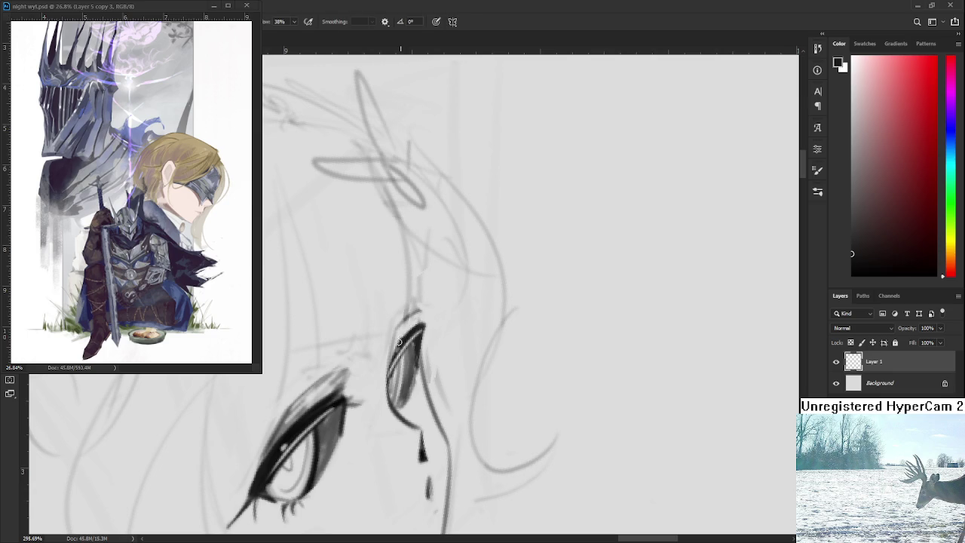
{"action": "mouse_move", "coordinate": [408, 332]}
{"action": "left_mouse_down"}
{"action": "mouse_move", "coordinate": [389, 371]}
{"action": "mouse_move", "coordinate": [423, 318]}
{"action": "left_mouse_up"}
{"action": "key", "text": "e"}
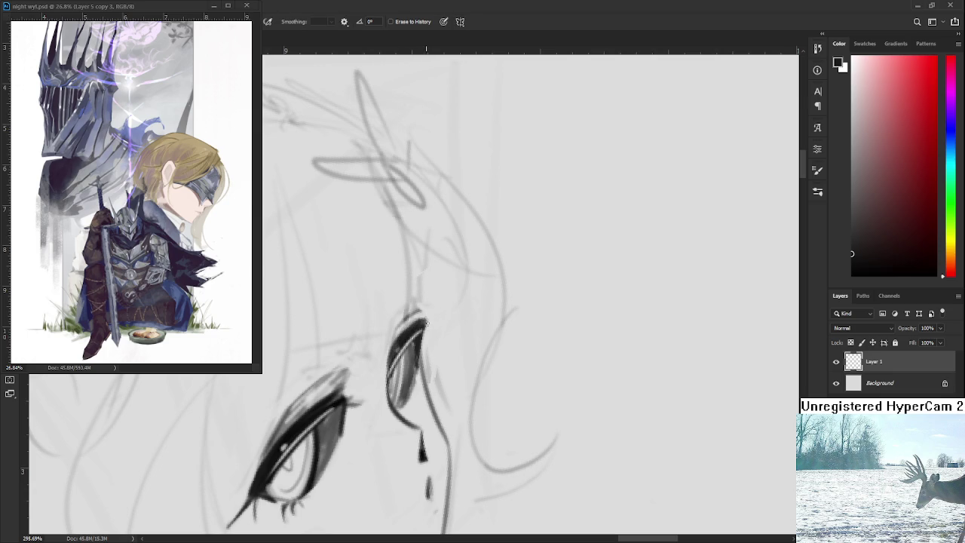
{"action": "mouse_move", "coordinate": [426, 318]}
{"action": "left_mouse_down"}
{"action": "mouse_move", "coordinate": [411, 323]}
{"action": "mouse_move", "coordinate": [419, 318]}
{"action": "left_mouse_up"}
{"action": "scroll", "coordinate": [414, 431], "scroll_direction": "down", "scroll_amount": 5}
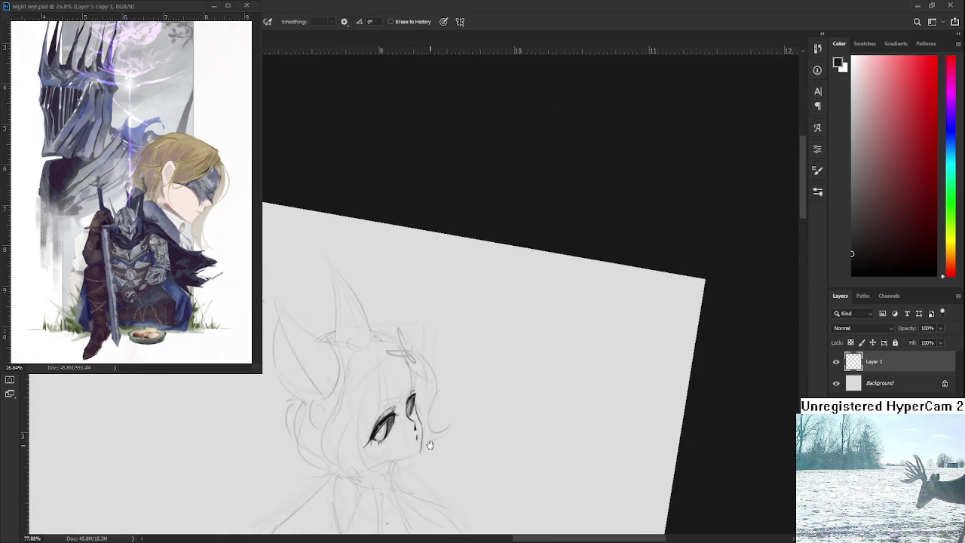
{"action": "left_click_drag", "start_coordinate": [414, 431], "coordinate": [234, 387]}
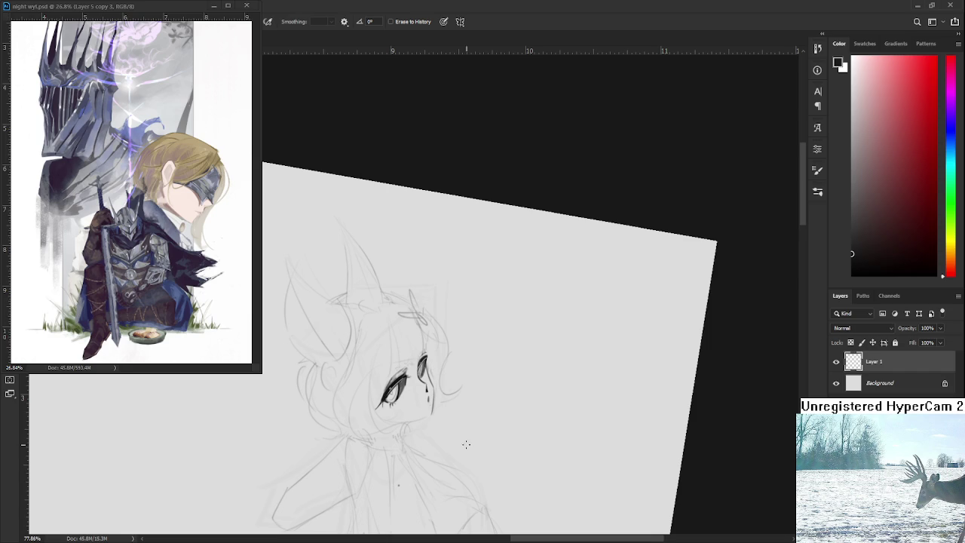
Step: Zoom in on the face and redraw the dark nose line beneath the right eye
{"action": "scroll", "coordinate": [452, 434], "scroll_direction": "up", "scroll_amount": 3}
{"action": "scroll", "coordinate": [430, 418], "scroll_direction": "up", "scroll_amount": 3}
{"action": "scroll", "coordinate": [400, 403], "scroll_direction": "up", "scroll_amount": 3}
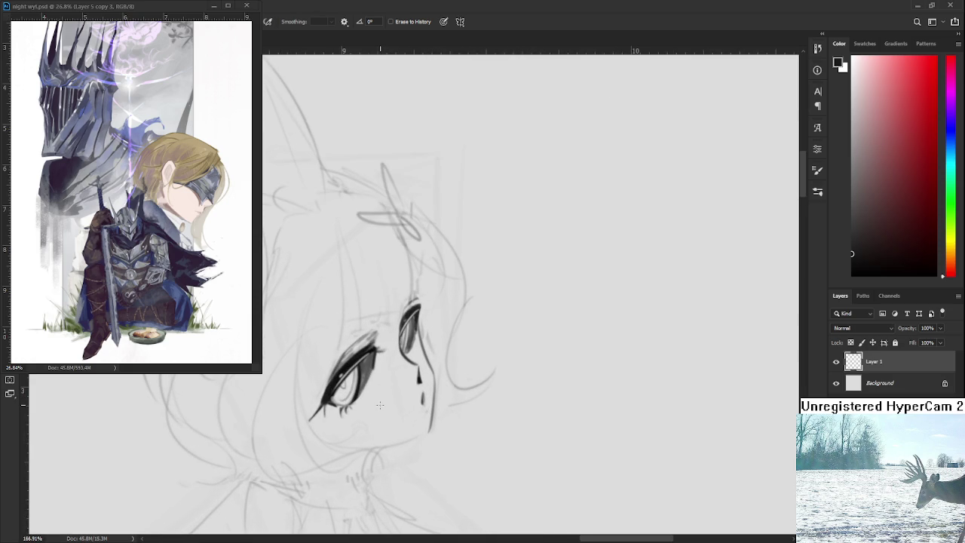
{"action": "mouse_move", "coordinate": [453, 407]}
{"action": "left_mouse_down"}
{"action": "mouse_move", "coordinate": [449, 360]}
{"action": "mouse_move", "coordinate": [429, 381]}
{"action": "left_mouse_up"}
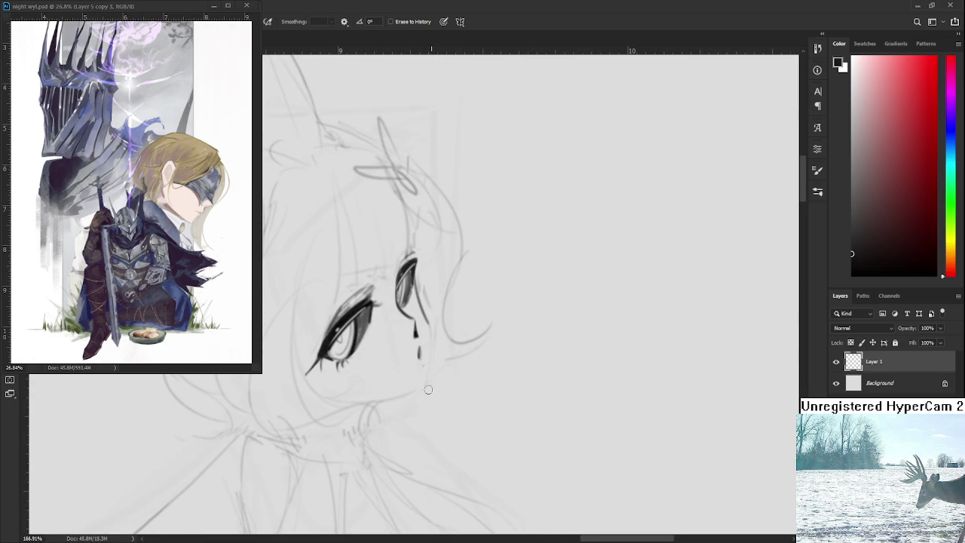
{"action": "key", "text": "b"}
{"action": "key", "text": "ctrl+z"}
{"action": "left_click_drag", "start_coordinate": [423, 309], "coordinate": [425, 388]}
{"action": "left_click_drag", "start_coordinate": [424, 320], "coordinate": [427, 385]}
{"action": "key", "text": "ctrl+z"}
{"action": "left_click_drag", "start_coordinate": [424, 338], "coordinate": [427, 384]}
Step: Rework and extend the short stroke under the right eye
{"action": "key", "text": "e"}
{"action": "key", "text": "b"}
{"action": "left_click_drag", "start_coordinate": [419, 346], "coordinate": [419, 358]}
{"action": "key", "text": "ctrl+z"}
{"action": "key", "text": "ctrl+z"}
{"action": "key", "text": "e"}
{"action": "key", "text": "b"}
{"action": "key", "text": "ctrl+z"}
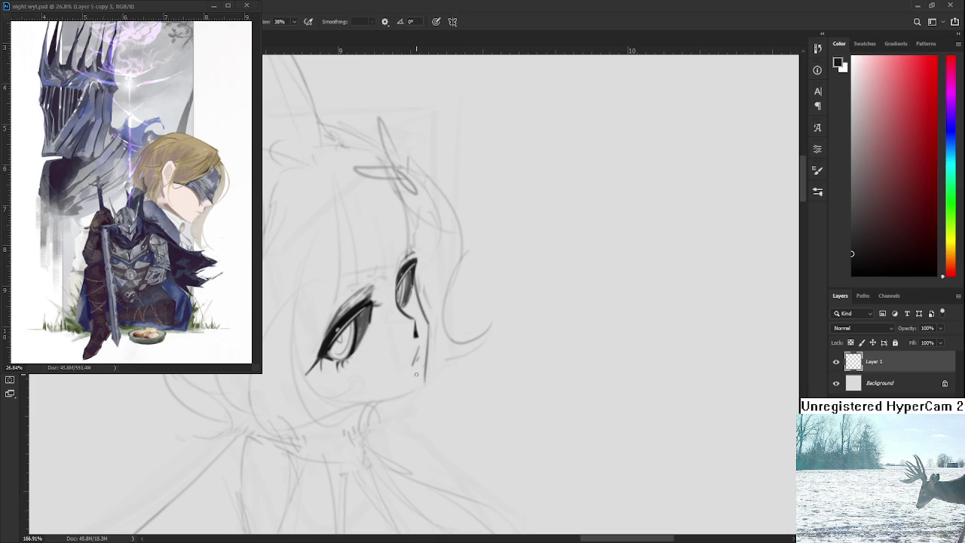
{"action": "left_click_drag", "start_coordinate": [417, 352], "coordinate": [417, 344]}
Step: Add a short stroke below the nose, then zoom back out to view the drawing
{"action": "key", "text": "e"}
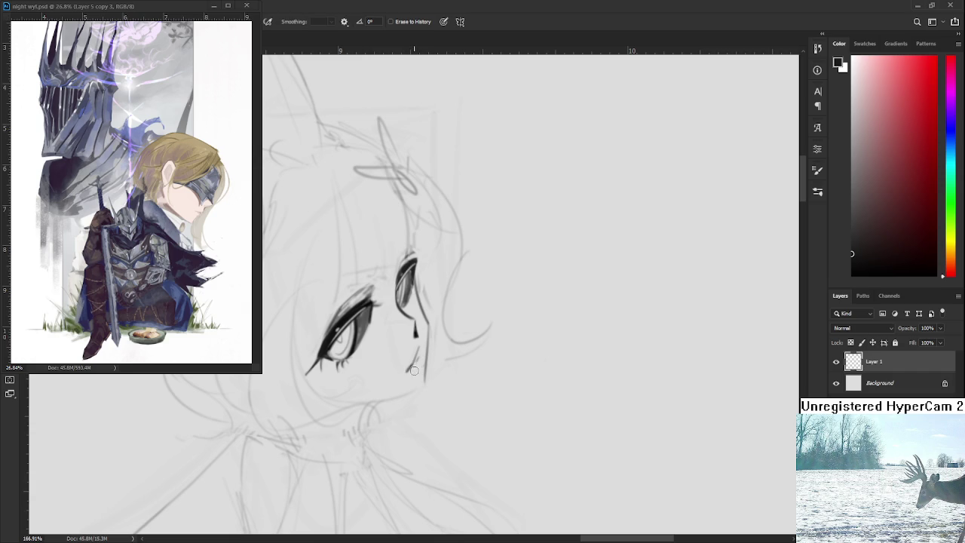
{"action": "key", "text": "b"}
{"action": "left_click_drag", "start_coordinate": [407, 371], "coordinate": [415, 350]}
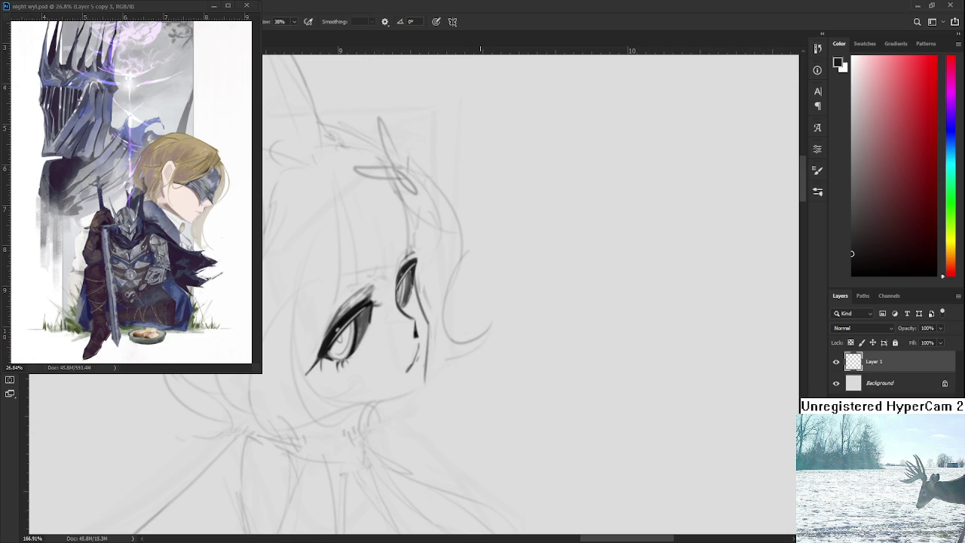
{"action": "scroll", "coordinate": [483, 337], "scroll_direction": "down", "scroll_amount": 3}
{"action": "mouse_move", "coordinate": [528, 226]}
{"action": "left_mouse_down"}
{"action": "mouse_move", "coordinate": [484, 336]}
{"action": "mouse_move", "coordinate": [496, 388]}
{"action": "mouse_move", "coordinate": [383, 459]}
{"action": "mouse_move", "coordinate": [432, 446]}
{"action": "mouse_move", "coordinate": [319, 476]}
{"action": "mouse_move", "coordinate": [328, 487]}
{"action": "left_mouse_up"}
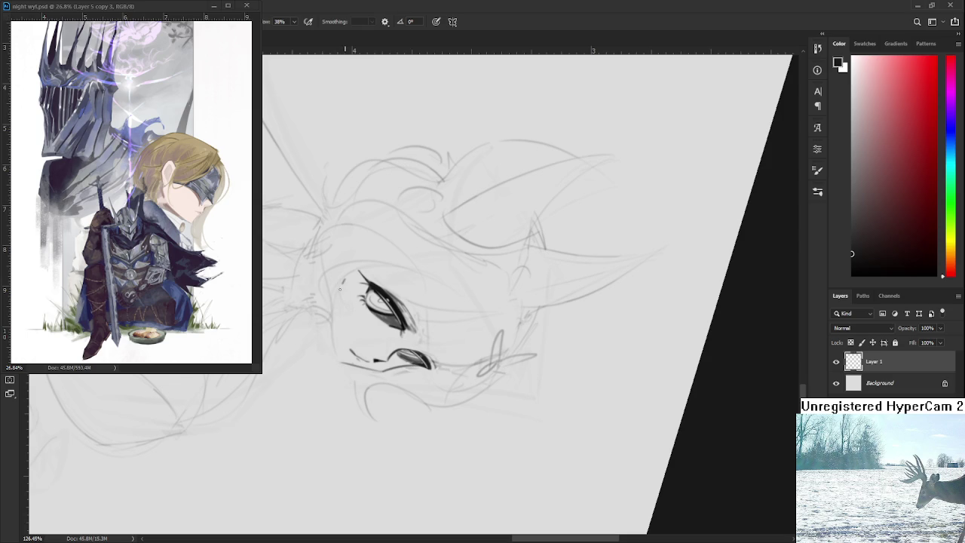
Step: Draw the curved cheek and jaw line, retrying the stroke several times
{"action": "left_click_drag", "start_coordinate": [343, 281], "coordinate": [336, 359]}
{"action": "key", "text": "ctrl+z"}
{"action": "key", "text": "ctrl+z"}
{"action": "mouse_move", "coordinate": [343, 281]}
{"action": "left_mouse_down"}
{"action": "mouse_move", "coordinate": [336, 358]}
{"action": "mouse_move", "coordinate": [465, 337]}
{"action": "mouse_move", "coordinate": [370, 377]}
{"action": "mouse_move", "coordinate": [373, 355]}
{"action": "mouse_move", "coordinate": [375, 402]}
{"action": "left_mouse_up"}
{"action": "key", "text": "r"}
{"action": "key", "text": "ctrl+z"}
{"action": "key", "text": "ctrl+z"}
{"action": "left_click_drag", "start_coordinate": [368, 324], "coordinate": [374, 393]}
{"action": "key", "text": "ctrl+z"}
{"action": "left_click_drag", "start_coordinate": [367, 323], "coordinate": [377, 403]}
{"action": "key", "text": "ctrl+z"}
{"action": "left_click_drag", "start_coordinate": [368, 323], "coordinate": [373, 394]}
{"action": "key", "text": "ctrl+z"}
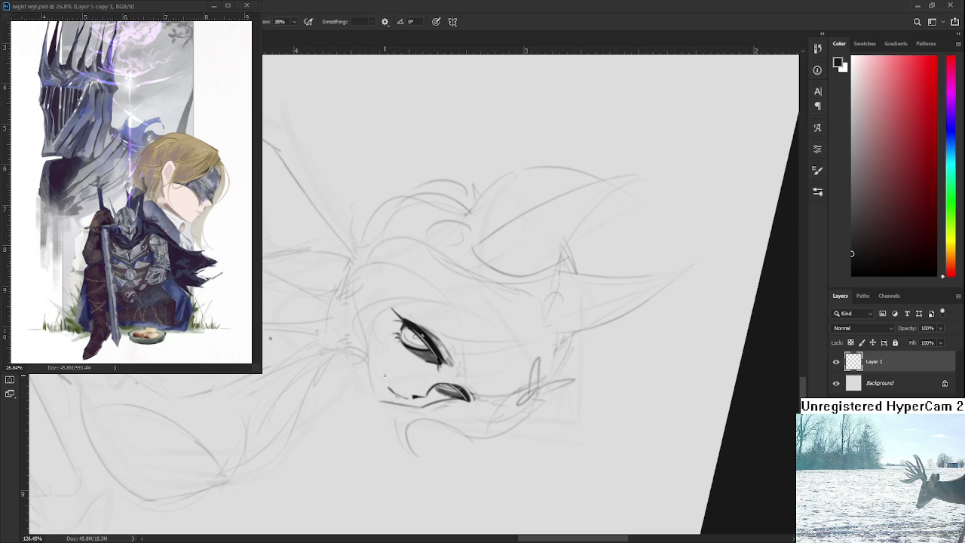
Step: Rotate the canvas clockwise to a better angle for drawing
{"action": "key", "text": "r"}
{"action": "mouse_move", "coordinate": [380, 376]}
{"action": "left_mouse_down"}
{"action": "mouse_move", "coordinate": [437, 365]}
{"action": "mouse_move", "coordinate": [384, 386]}
{"action": "left_mouse_up"}
{"action": "key", "text": "b"}
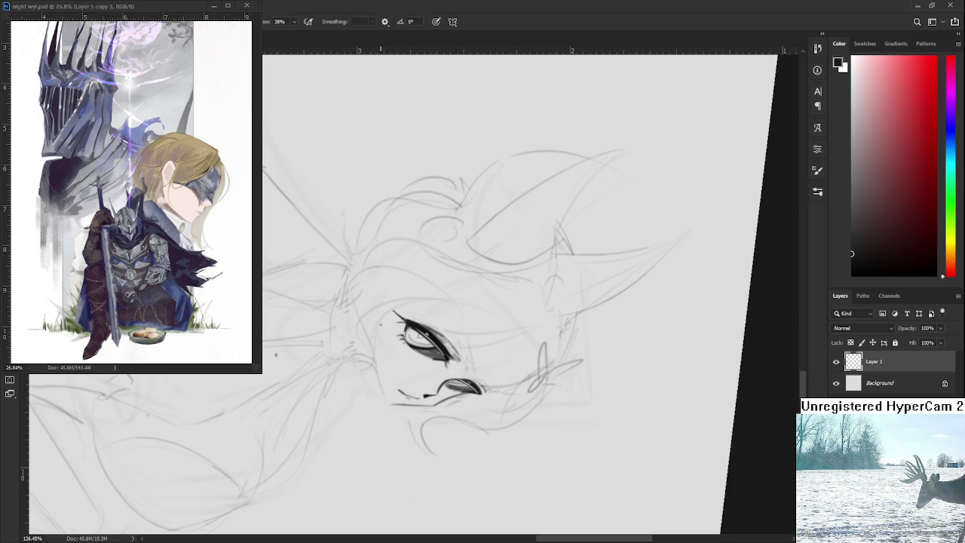
{"action": "key", "text": "r"}
{"action": "mouse_move", "coordinate": [380, 322]}
{"action": "left_mouse_down"}
{"action": "mouse_move", "coordinate": [462, 334]}
{"action": "mouse_move", "coordinate": [463, 310]}
{"action": "mouse_move", "coordinate": [498, 320]}
{"action": "mouse_move", "coordinate": [497, 302]}
{"action": "mouse_move", "coordinate": [485, 356]}
{"action": "left_mouse_up"}
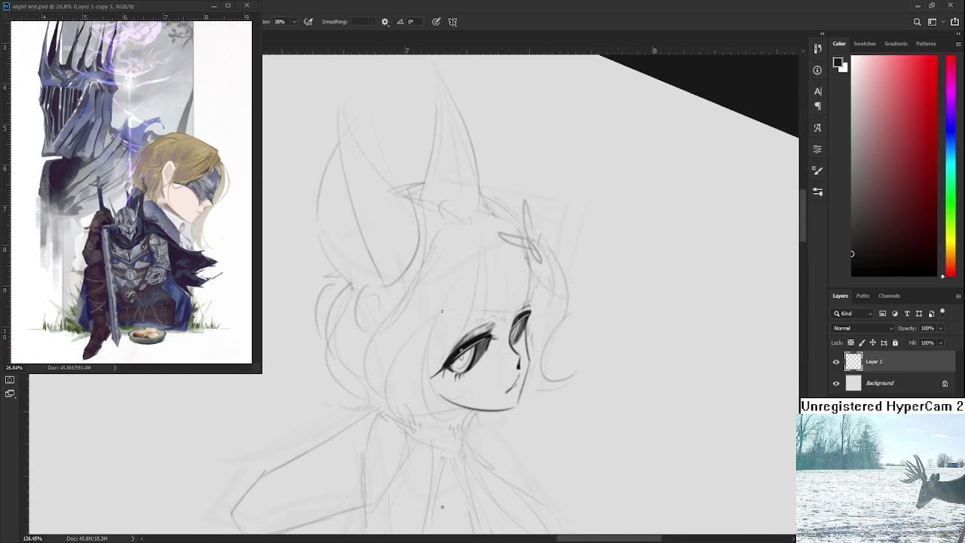
Step: Draw small diagonal blush strokes on the cheek and zoom out to check the whole character
{"action": "key", "text": "ctrl+z"}
{"action": "left_click_drag", "start_coordinate": [475, 287], "coordinate": [462, 285]}
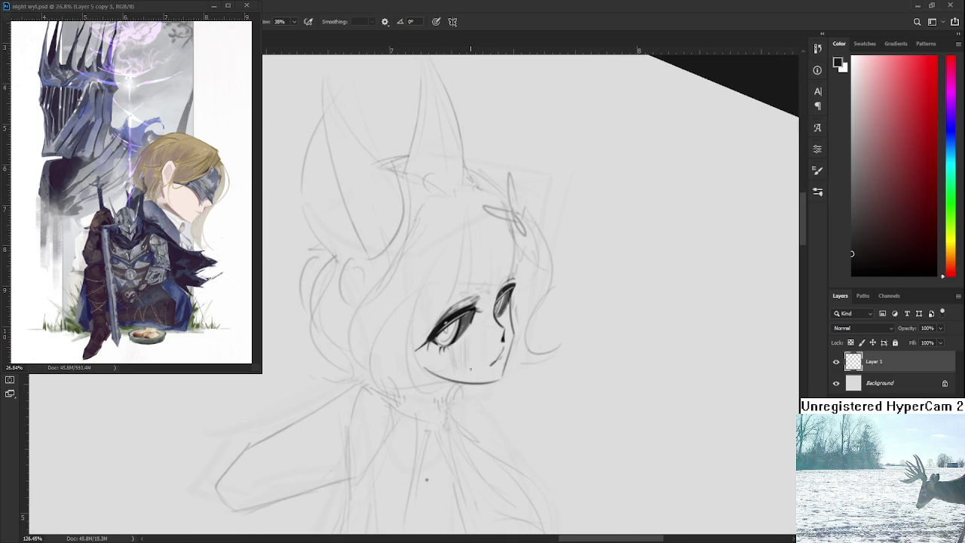
{"action": "left_click_drag", "start_coordinate": [473, 362], "coordinate": [463, 333]}
{"action": "scroll", "coordinate": [472, 362], "scroll_direction": "down", "scroll_amount": 5}
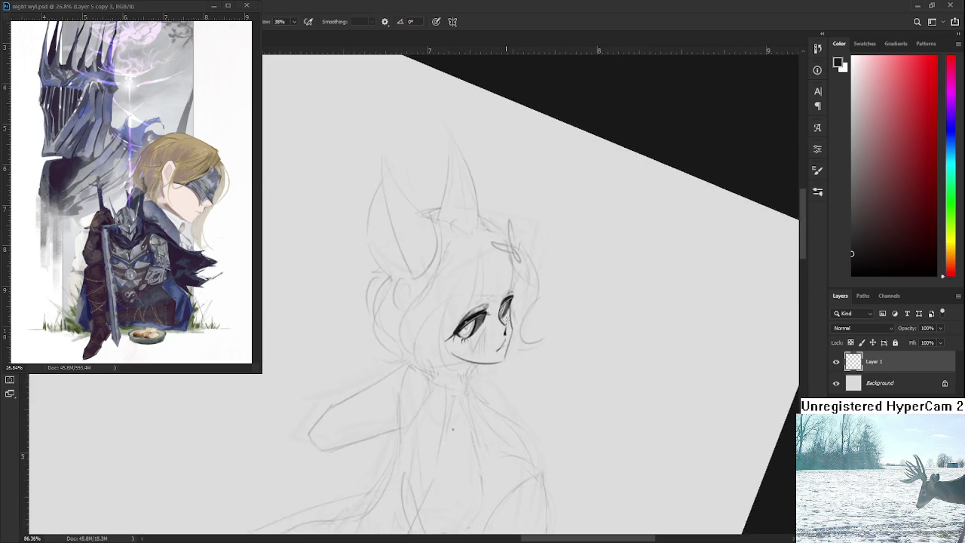
{"action": "left_click_drag", "start_coordinate": [472, 362], "coordinate": [606, 418]}
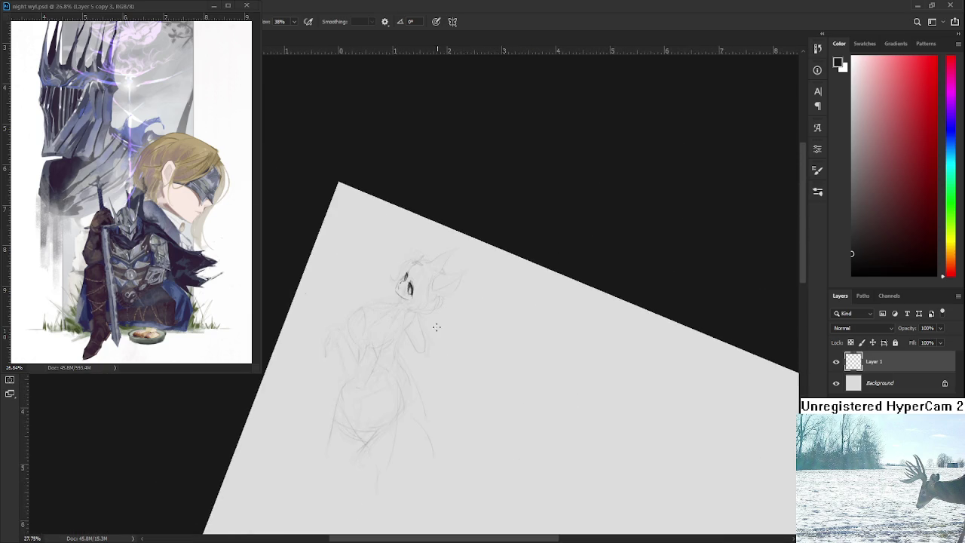
{"action": "scroll", "coordinate": [427, 359], "scroll_direction": "up", "scroll_amount": 5}
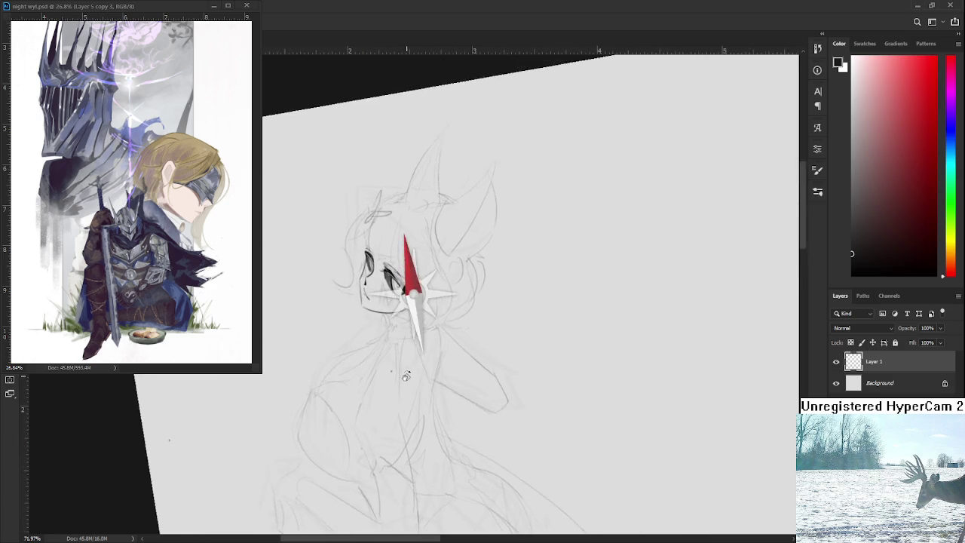
{"action": "scroll", "coordinate": [428, 359], "scroll_direction": "up", "scroll_amount": 5}
{"action": "mouse_move", "coordinate": [407, 354]}
{"action": "left_mouse_down"}
{"action": "mouse_move", "coordinate": [368, 362]}
{"action": "mouse_move", "coordinate": [396, 374]}
{"action": "left_mouse_up"}
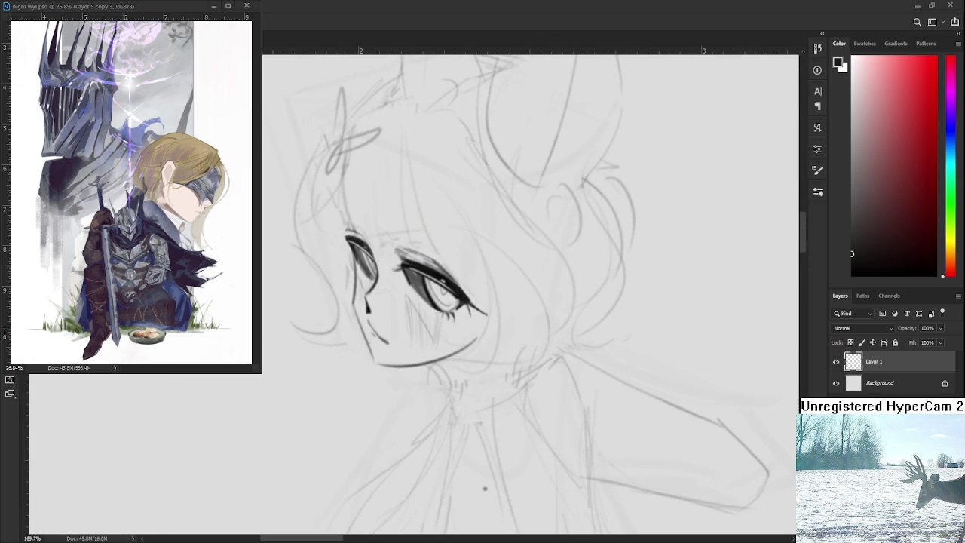
Step: Zoom in to about 226% and erase a small stray mark on the face
{"action": "scroll", "coordinate": [354, 332], "scroll_direction": "up", "scroll_amount": 1}
{"action": "scroll", "coordinate": [354, 333], "scroll_direction": "up", "scroll_amount": 1}
{"action": "key", "text": "e"}
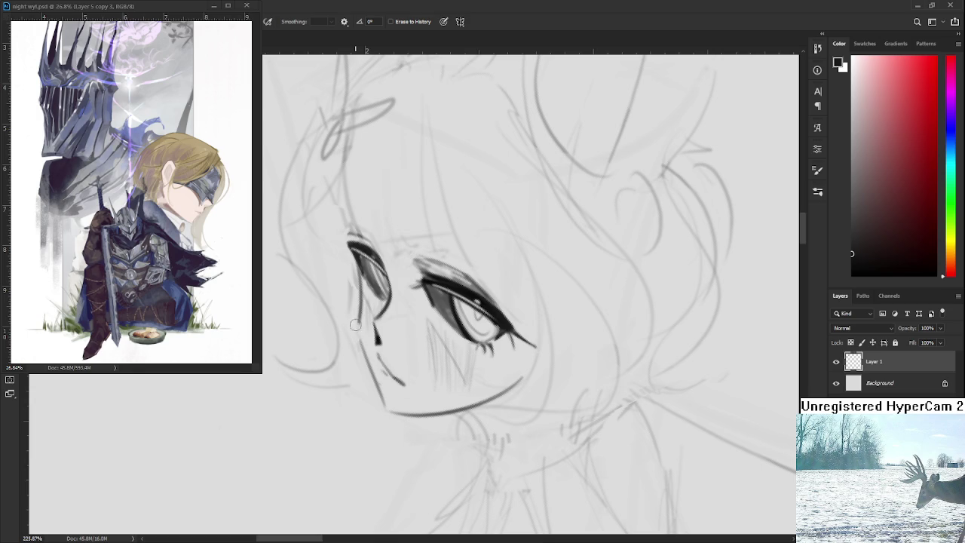
{"action": "key", "text": "b"}
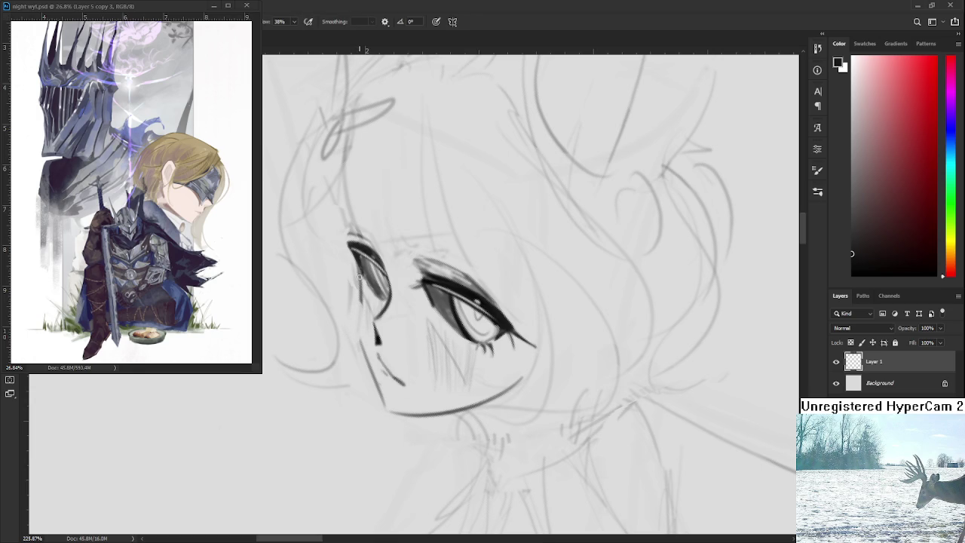
{"action": "key", "text": "e"}
{"action": "left_click_drag", "start_coordinate": [363, 293], "coordinate": [365, 312]}
{"action": "key", "text": "b"}
Step: Redraw the long dark stroke beneath the left eye until it sits right
{"action": "left_click_drag", "start_coordinate": [364, 273], "coordinate": [372, 374]}
{"action": "key", "text": "ctrl+z"}
{"action": "left_click_drag", "start_coordinate": [358, 306], "coordinate": [373, 374]}
{"action": "key", "text": "ctrl+z"}
{"action": "left_click_drag", "start_coordinate": [357, 301], "coordinate": [373, 368]}
{"action": "key", "text": "ctrl+z"}
{"action": "key", "text": "ctrl+z"}
{"action": "left_click_drag", "start_coordinate": [357, 301], "coordinate": [372, 370]}
{"action": "key", "text": "ctrl+z"}
{"action": "left_click_drag", "start_coordinate": [358, 301], "coordinate": [372, 369]}
{"action": "key", "text": "e"}
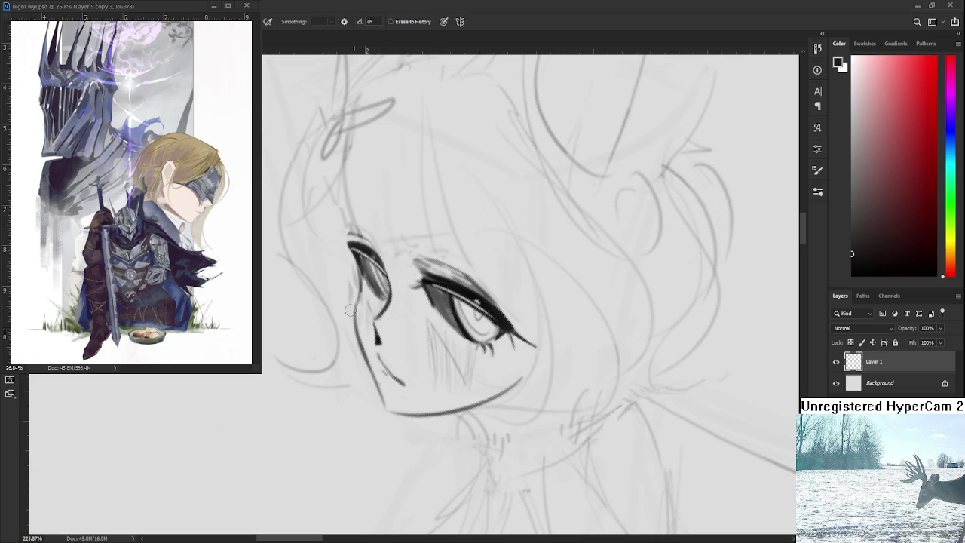
{"action": "scroll", "coordinate": [378, 305], "scroll_direction": "down", "scroll_amount": 5}
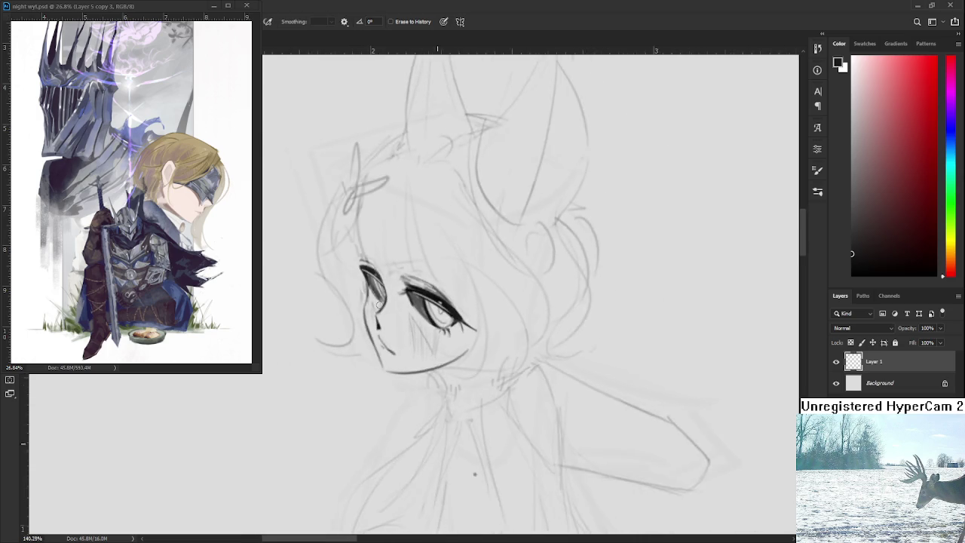
{"action": "left_click_drag", "start_coordinate": [378, 306], "coordinate": [385, 315]}
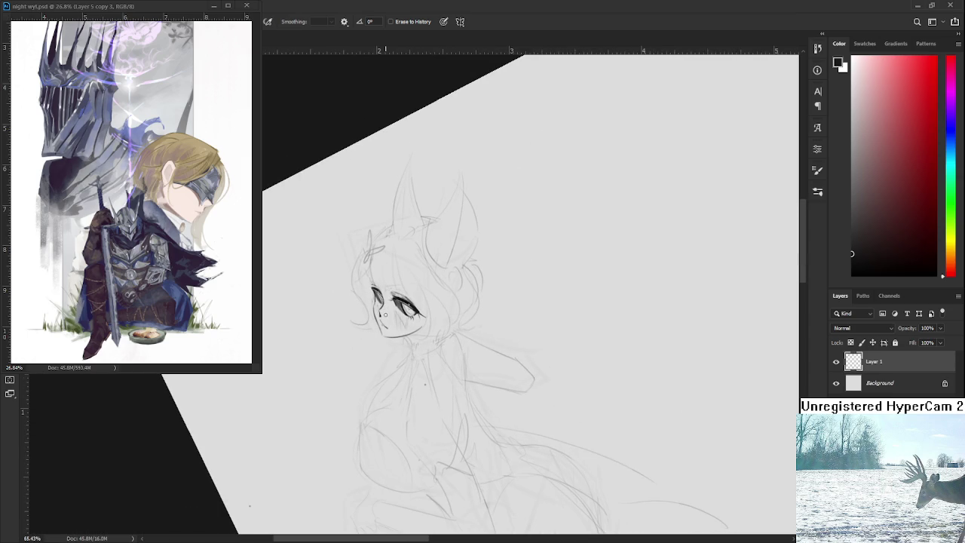
{"action": "scroll", "coordinate": [384, 315], "scroll_direction": "up", "scroll_amount": 2}
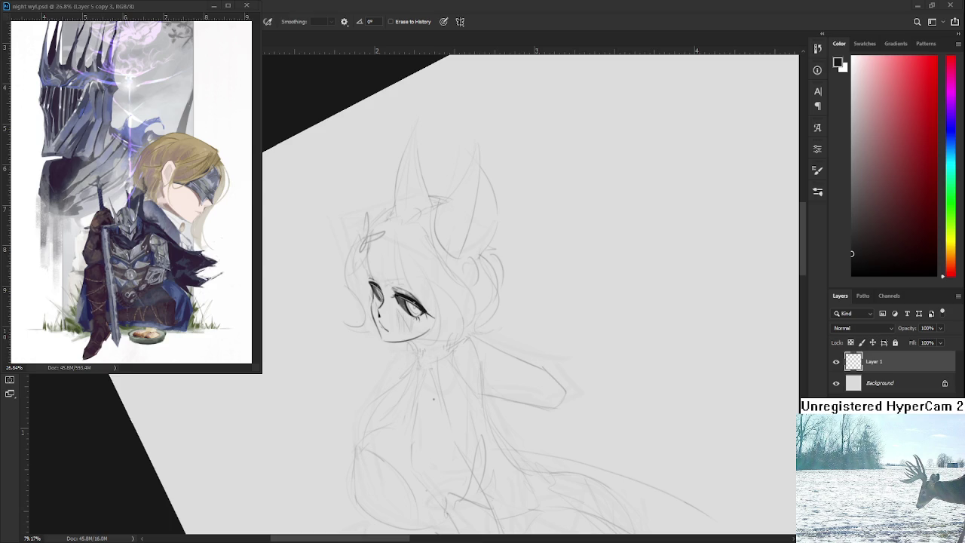
{"action": "scroll", "coordinate": [414, 350], "scroll_direction": "down", "scroll_amount": 2}
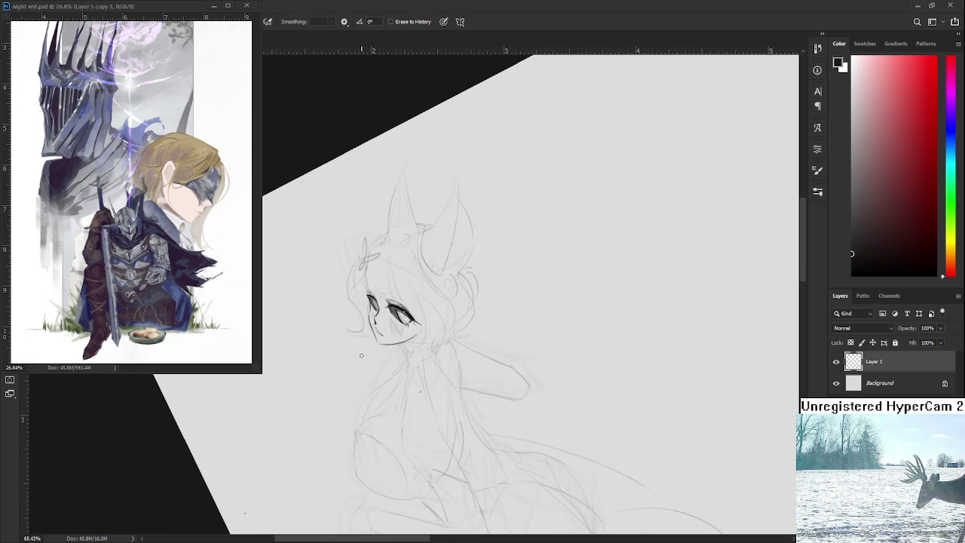
{"action": "mouse_move", "coordinate": [414, 350]}
{"action": "left_mouse_down"}
{"action": "mouse_move", "coordinate": [478, 356]}
{"action": "mouse_move", "coordinate": [463, 285]}
{"action": "left_mouse_up"}
{"action": "scroll", "coordinate": [409, 324], "scroll_direction": "up", "scroll_amount": 3}
{"action": "scroll", "coordinate": [409, 324], "scroll_direction": "up", "scroll_amount": 4}
{"action": "mouse_move", "coordinate": [410, 324]}
{"action": "left_mouse_down"}
{"action": "mouse_move", "coordinate": [407, 338]}
{"action": "mouse_move", "coordinate": [390, 327]}
{"action": "left_mouse_up"}
{"action": "key", "text": "b"}
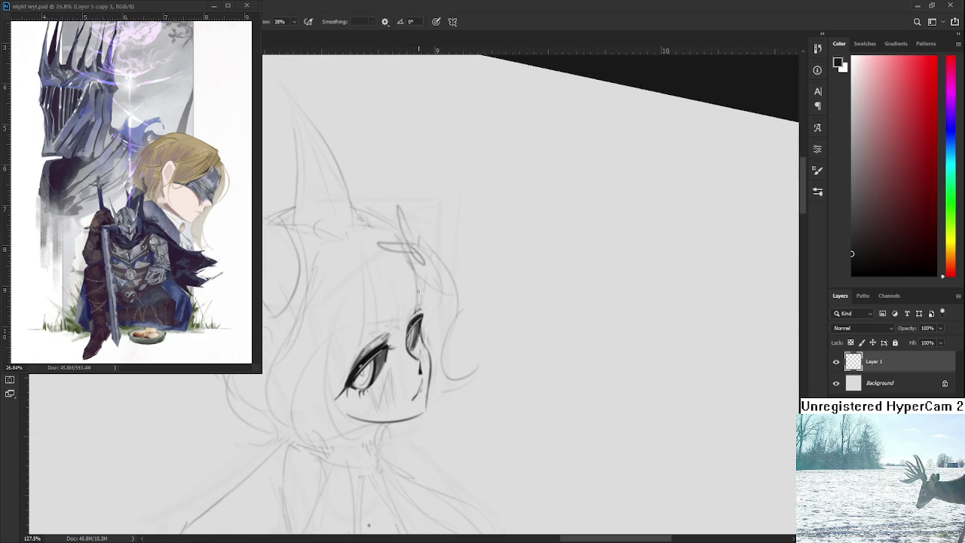
Step: Ink a line and a hair strand to the right of the left eye
{"action": "key", "text": "ctrl+z"}
{"action": "mouse_move", "coordinate": [347, 283]}
{"action": "left_mouse_down"}
{"action": "mouse_move", "coordinate": [367, 345]}
{"action": "mouse_move", "coordinate": [350, 291]}
{"action": "left_mouse_up"}
{"action": "key", "text": "ctrl+z"}
{"action": "mouse_move", "coordinate": [371, 345]}
{"action": "left_mouse_down"}
{"action": "mouse_move", "coordinate": [347, 283]}
{"action": "mouse_move", "coordinate": [386, 341]}
{"action": "left_mouse_up"}
{"action": "left_click_drag", "start_coordinate": [388, 274], "coordinate": [404, 345]}
{"action": "key", "text": "ctrl+z"}
{"action": "left_click_drag", "start_coordinate": [390, 284], "coordinate": [404, 353]}
{"action": "left_click_drag", "start_coordinate": [404, 300], "coordinate": [407, 337]}
{"action": "left_click_drag", "start_coordinate": [388, 270], "coordinate": [412, 317]}
{"action": "key", "text": "ctrl+z"}
Step: Ink the hair strand to the left of the left eye, with strokes beside it
{"action": "left_click_drag", "start_coordinate": [379, 250], "coordinate": [410, 321]}
{"action": "scroll", "coordinate": [354, 262], "scroll_direction": "down", "scroll_amount": 2}
{"action": "left_click_drag", "start_coordinate": [350, 245], "coordinate": [366, 319]}
{"action": "left_click_drag", "start_coordinate": [334, 265], "coordinate": [355, 331]}
{"action": "key", "text": "ctrl+z"}
{"action": "left_click_drag", "start_coordinate": [343, 288], "coordinate": [358, 331]}
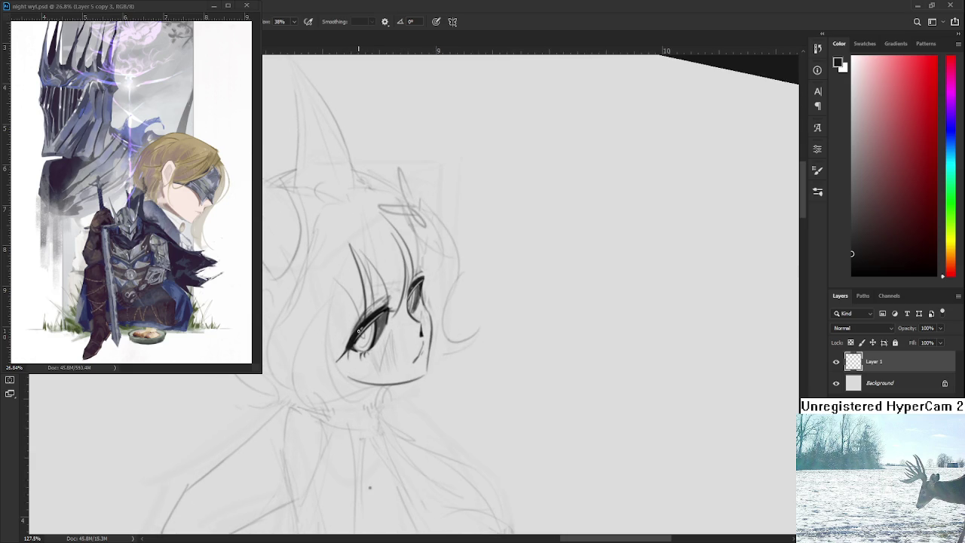
{"action": "mouse_move", "coordinate": [340, 283]}
{"action": "left_mouse_down"}
{"action": "mouse_move", "coordinate": [332, 361]}
{"action": "mouse_move", "coordinate": [348, 344]}
{"action": "left_mouse_up"}
{"action": "key", "text": "ctrl+z"}
{"action": "left_click_drag", "start_coordinate": [332, 312], "coordinate": [364, 368]}
{"action": "key", "text": "ctrl+z"}
Step: Redraw the lower eye line and add small marks near the chin and eye
{"action": "mouse_move", "coordinate": [326, 292]}
{"action": "left_mouse_down"}
{"action": "mouse_move", "coordinate": [320, 344]}
{"action": "mouse_move", "coordinate": [356, 368]}
{"action": "mouse_move", "coordinate": [339, 336]}
{"action": "mouse_move", "coordinate": [351, 335]}
{"action": "left_mouse_up"}
{"action": "key", "text": "ctrl+z"}
{"action": "mouse_move", "coordinate": [312, 307]}
{"action": "left_mouse_down"}
{"action": "mouse_move", "coordinate": [353, 335]}
{"action": "mouse_move", "coordinate": [362, 365]}
{"action": "mouse_move", "coordinate": [331, 339]}
{"action": "mouse_move", "coordinate": [321, 360]}
{"action": "left_mouse_up"}
{"action": "key", "text": "ctrl+z"}
{"action": "mouse_move", "coordinate": [394, 317]}
{"action": "left_mouse_down"}
{"action": "mouse_move", "coordinate": [380, 389]}
{"action": "mouse_move", "coordinate": [445, 338]}
{"action": "mouse_move", "coordinate": [426, 352]}
{"action": "left_mouse_up"}
{"action": "key", "text": "r"}
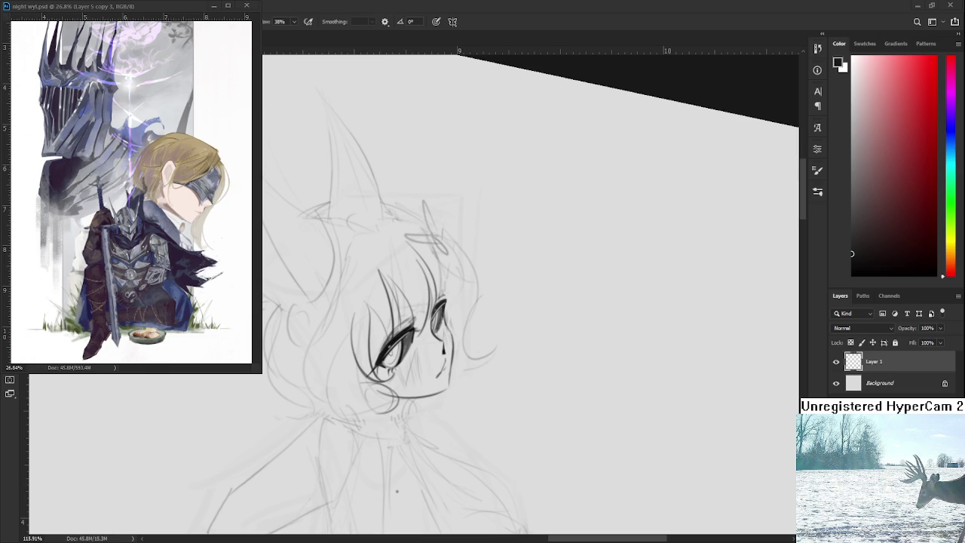
{"action": "mouse_move", "coordinate": [527, 324]}
{"action": "left_mouse_down"}
{"action": "mouse_move", "coordinate": [538, 366]}
{"action": "mouse_move", "coordinate": [358, 362]}
{"action": "left_mouse_up"}
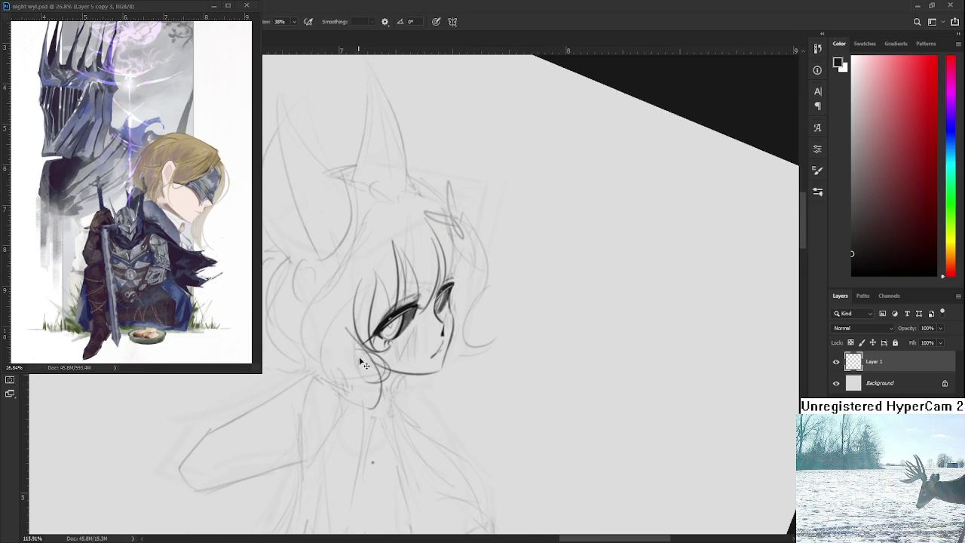
Step: Try a chin stroke, then add a lash stroke at the right eye
{"action": "mouse_move", "coordinate": [381, 376]}
{"action": "left_mouse_down"}
{"action": "mouse_move", "coordinate": [354, 326]}
{"action": "mouse_move", "coordinate": [386, 405]}
{"action": "left_mouse_up"}
{"action": "key", "text": "ctrl+z"}
{"action": "mouse_move", "coordinate": [340, 375]}
{"action": "left_mouse_down"}
{"action": "mouse_move", "coordinate": [419, 374]}
{"action": "mouse_move", "coordinate": [452, 354]}
{"action": "left_mouse_up"}
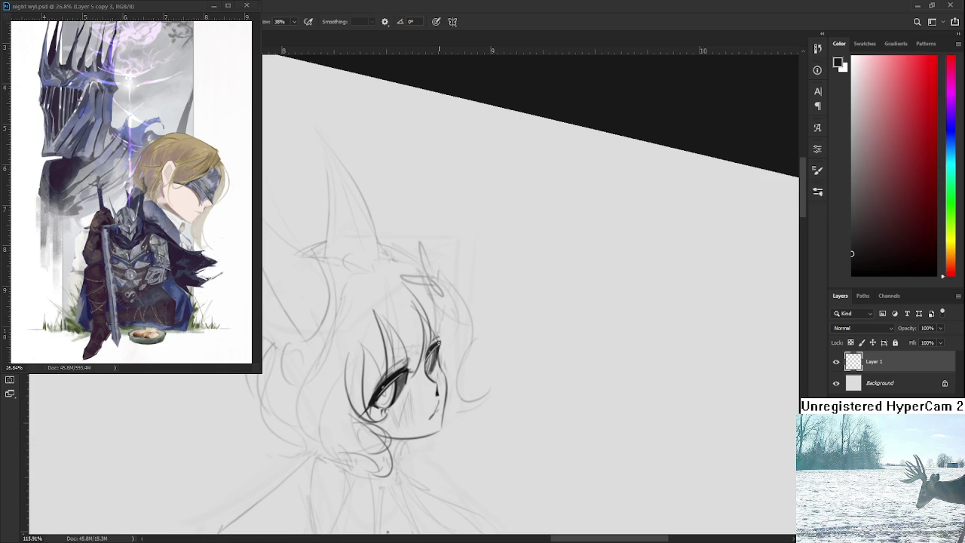
{"action": "left_click_drag", "start_coordinate": [438, 341], "coordinate": [433, 317]}
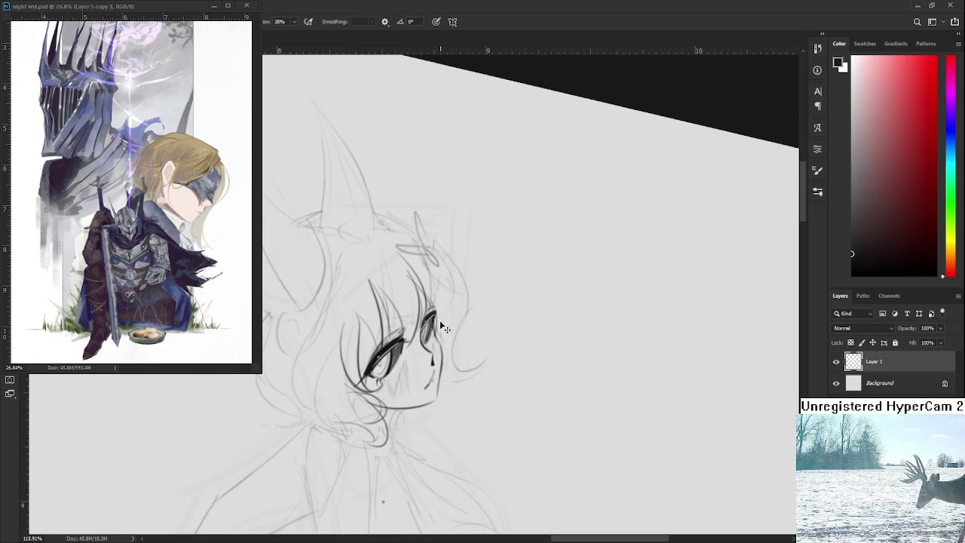
{"action": "left_click_drag", "start_coordinate": [443, 294], "coordinate": [435, 312]}
{"action": "left_click_drag", "start_coordinate": [435, 344], "coordinate": [428, 323]}
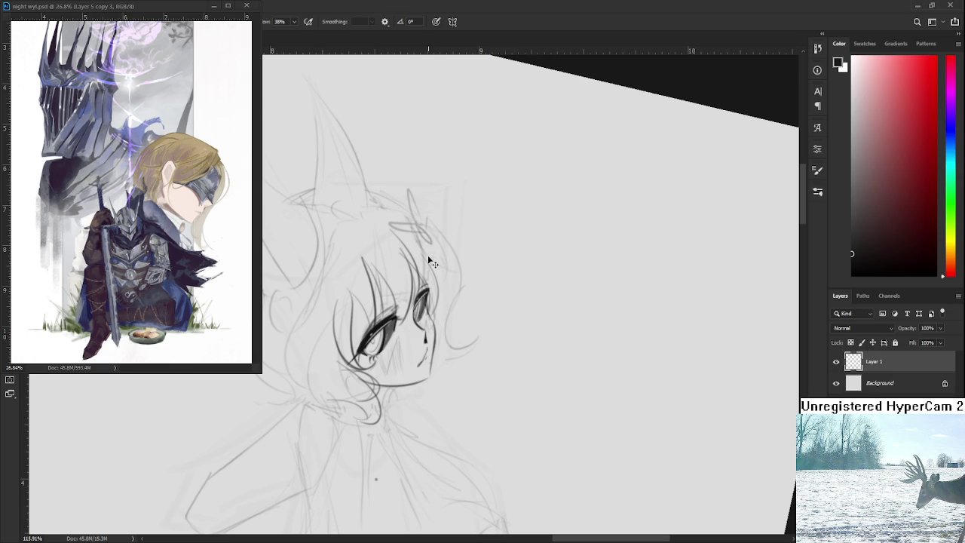
Step: Ink the curving hair stroke to the right of the eye
{"action": "left_click_drag", "start_coordinate": [419, 230], "coordinate": [451, 332]}
{"action": "key", "text": "ctrl+z"}
{"action": "left_click_drag", "start_coordinate": [419, 228], "coordinate": [444, 314]}
{"action": "mouse_move", "coordinate": [430, 248]}
{"action": "left_mouse_down"}
{"action": "mouse_move", "coordinate": [478, 340]}
{"action": "mouse_move", "coordinate": [465, 303]}
{"action": "left_mouse_up"}
{"action": "key", "text": "ctrl+z"}
{"action": "key", "text": "ctrl+z"}
{"action": "left_click_drag", "start_coordinate": [441, 260], "coordinate": [452, 354]}
{"action": "scroll", "coordinate": [438, 347], "scroll_direction": "down", "scroll_amount": 3}
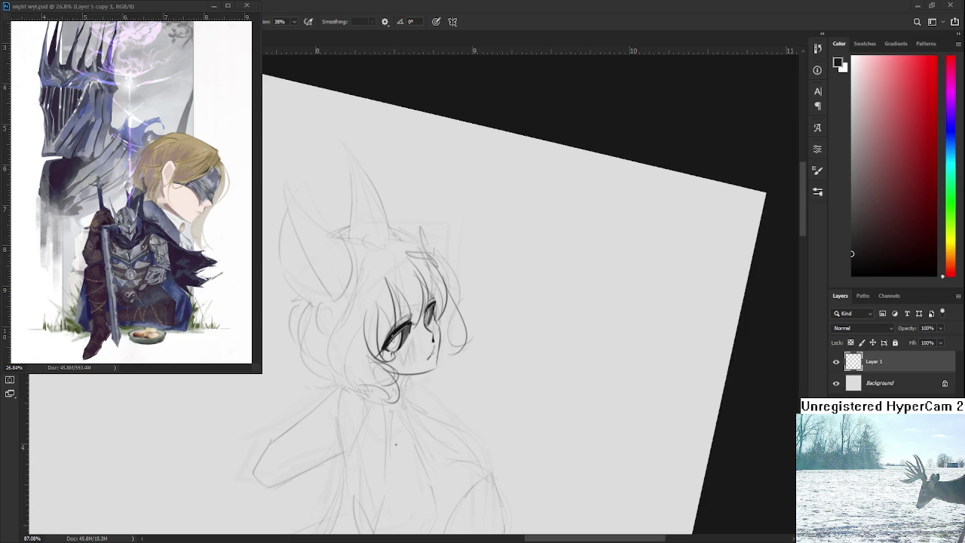
{"action": "left_click_drag", "start_coordinate": [512, 344], "coordinate": [534, 317]}
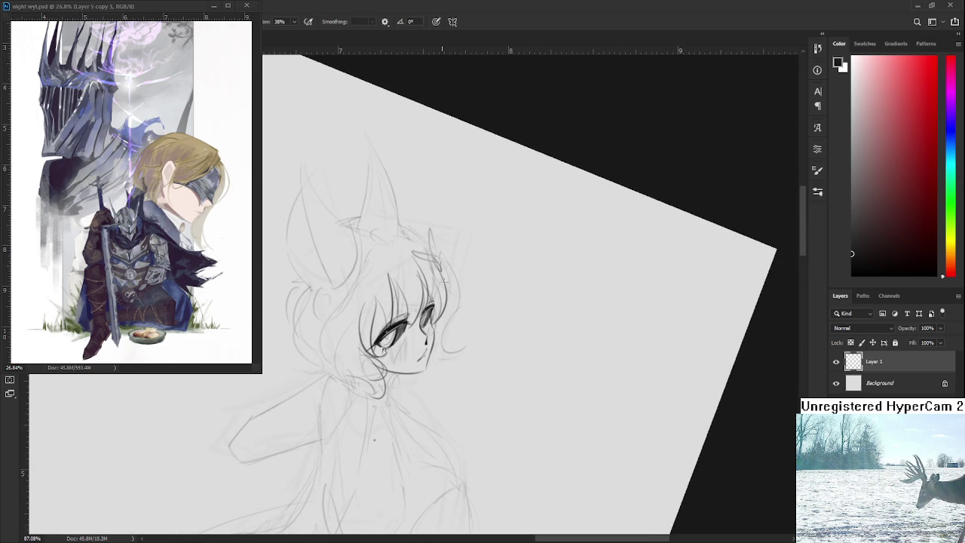
Step: Ink curling hair strands along the right side of the face
{"action": "left_click_drag", "start_coordinate": [434, 257], "coordinate": [436, 347]}
{"action": "key", "text": "ctrl+z"}
{"action": "left_click_drag", "start_coordinate": [443, 264], "coordinate": [467, 315]}
{"action": "key", "text": "ctrl+z"}
{"action": "mouse_move", "coordinate": [437, 254]}
{"action": "left_mouse_down"}
{"action": "mouse_move", "coordinate": [465, 305]}
{"action": "mouse_move", "coordinate": [460, 343]}
{"action": "left_mouse_up"}
{"action": "key", "text": "ctrl+z"}
{"action": "key", "text": "ctrl+z"}
{"action": "left_click_drag", "start_coordinate": [446, 284], "coordinate": [437, 341]}
{"action": "mouse_move", "coordinate": [451, 285]}
{"action": "left_mouse_down"}
{"action": "mouse_move", "coordinate": [442, 334]}
{"action": "mouse_move", "coordinate": [461, 358]}
{"action": "mouse_move", "coordinate": [437, 350]}
{"action": "left_mouse_up"}
{"action": "key", "text": "ctrl+z"}
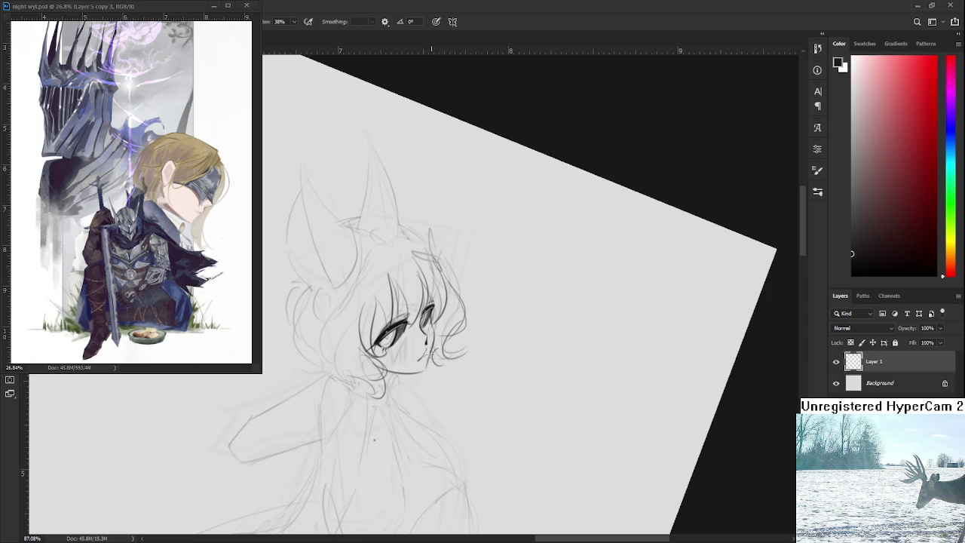
Step: Rotate the canvas from a slight tilt to a steeper one
{"action": "key", "text": "r"}
{"action": "left_click_drag", "start_coordinate": [432, 356], "coordinate": [487, 393]}
{"action": "scroll", "coordinate": [486, 393], "scroll_direction": "down", "scroll_amount": 2}
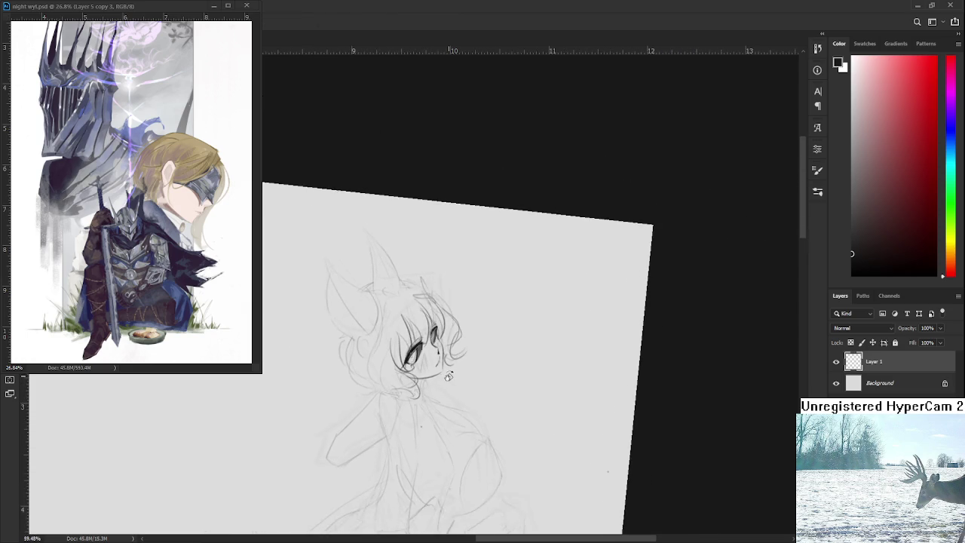
{"action": "scroll", "coordinate": [436, 349], "scroll_direction": "up", "scroll_amount": 4}
{"action": "key", "text": "r"}
{"action": "left_click_drag", "start_coordinate": [435, 350], "coordinate": [685, 343]}
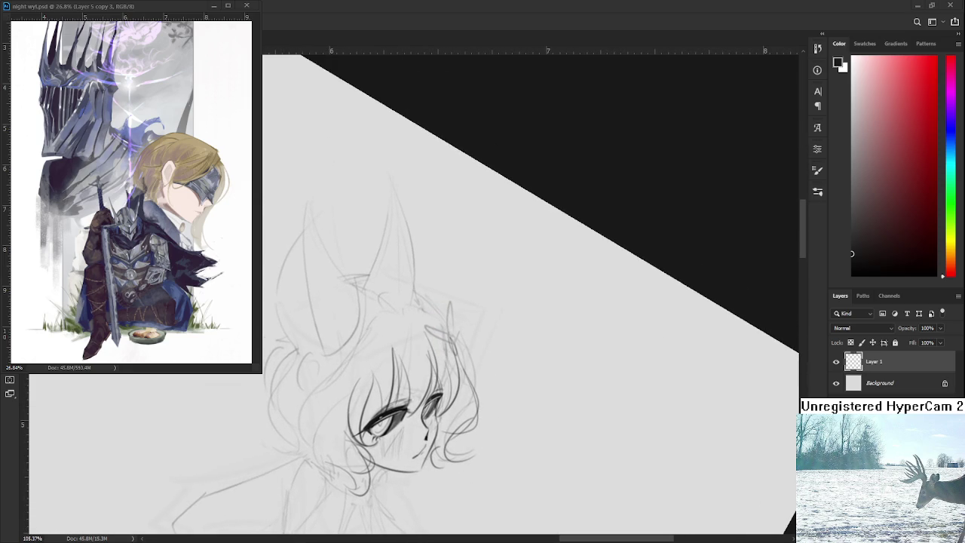
Step: Ink the left fox ear's outer edge from its tip down toward the hair, redoing misplaced strokes
{"action": "key", "text": "b"}
{"action": "mouse_move", "coordinate": [326, 356]}
{"action": "left_mouse_down"}
{"action": "mouse_move", "coordinate": [320, 191]}
{"action": "mouse_move", "coordinate": [326, 353]}
{"action": "left_mouse_up"}
{"action": "key", "text": "ctrl+z"}
{"action": "key", "text": "ctrl+z"}
{"action": "mouse_move", "coordinate": [304, 203]}
{"action": "left_mouse_down"}
{"action": "mouse_move", "coordinate": [325, 352]}
{"action": "mouse_move", "coordinate": [360, 294]}
{"action": "left_mouse_up"}
{"action": "key", "text": "ctrl+z"}
{"action": "key", "text": "ctrl+z"}
{"action": "left_click_drag", "start_coordinate": [305, 200], "coordinate": [431, 471]}
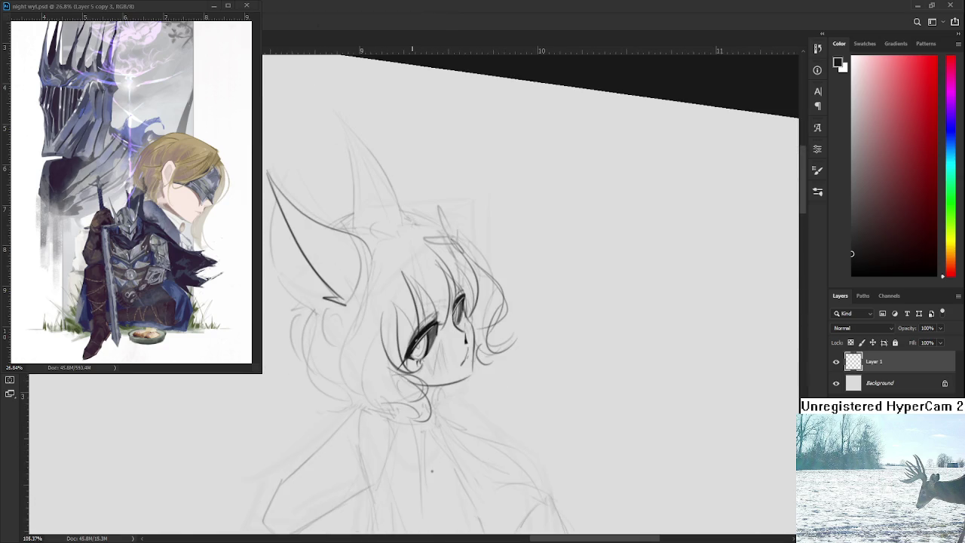
{"action": "left_click_drag", "start_coordinate": [418, 305], "coordinate": [399, 289]}
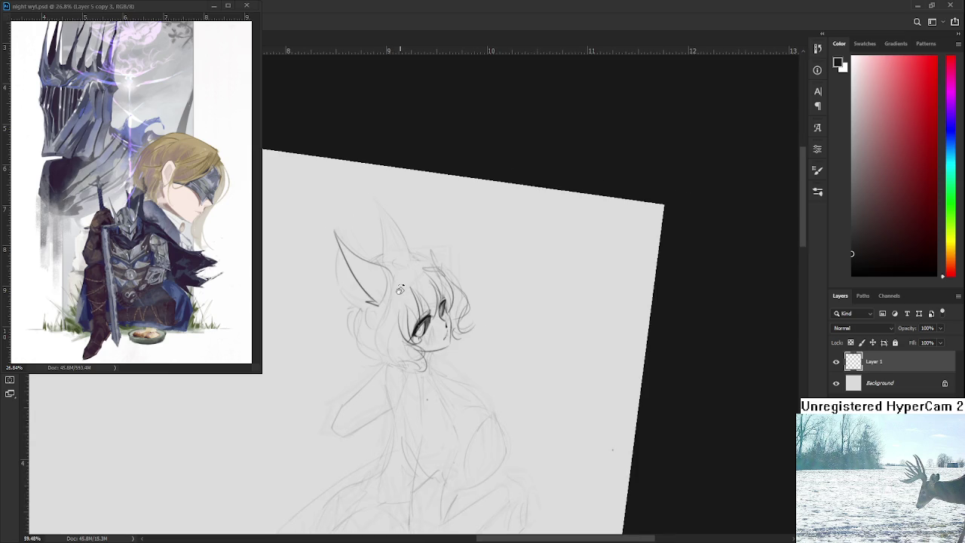
{"action": "scroll", "coordinate": [399, 290], "scroll_direction": "up", "scroll_amount": 2}
{"action": "scroll", "coordinate": [376, 279], "scroll_direction": "up", "scroll_amount": 1}
{"action": "mouse_move", "coordinate": [329, 243]}
{"action": "left_mouse_down"}
{"action": "mouse_move", "coordinate": [360, 351]}
{"action": "mouse_move", "coordinate": [346, 329]}
{"action": "mouse_move", "coordinate": [369, 365]}
{"action": "left_mouse_up"}
{"action": "key", "text": "ctrl+z"}
Step: Ink the wavy hair strands falling below the left ear, retrying strands until they curve right
{"action": "key", "text": "ctrl+z"}
{"action": "mouse_move", "coordinate": [344, 321]}
{"action": "left_mouse_down"}
{"action": "mouse_move", "coordinate": [362, 357]}
{"action": "mouse_move", "coordinate": [351, 296]}
{"action": "mouse_move", "coordinate": [354, 377]}
{"action": "left_mouse_up"}
{"action": "key", "text": "ctrl+z"}
{"action": "mouse_move", "coordinate": [348, 302]}
{"action": "left_mouse_down"}
{"action": "mouse_move", "coordinate": [333, 377]}
{"action": "mouse_move", "coordinate": [339, 358]}
{"action": "left_mouse_up"}
{"action": "mouse_move", "coordinate": [336, 357]}
{"action": "left_mouse_down"}
{"action": "mouse_move", "coordinate": [356, 378]}
{"action": "mouse_move", "coordinate": [374, 346]}
{"action": "left_mouse_up"}
{"action": "key", "text": "ctrl+z"}
{"action": "mouse_move", "coordinate": [348, 307]}
{"action": "left_mouse_down"}
{"action": "mouse_move", "coordinate": [377, 400]}
{"action": "mouse_move", "coordinate": [341, 369]}
{"action": "mouse_move", "coordinate": [391, 385]}
{"action": "left_mouse_up"}
{"action": "key", "text": "ctrl+z"}
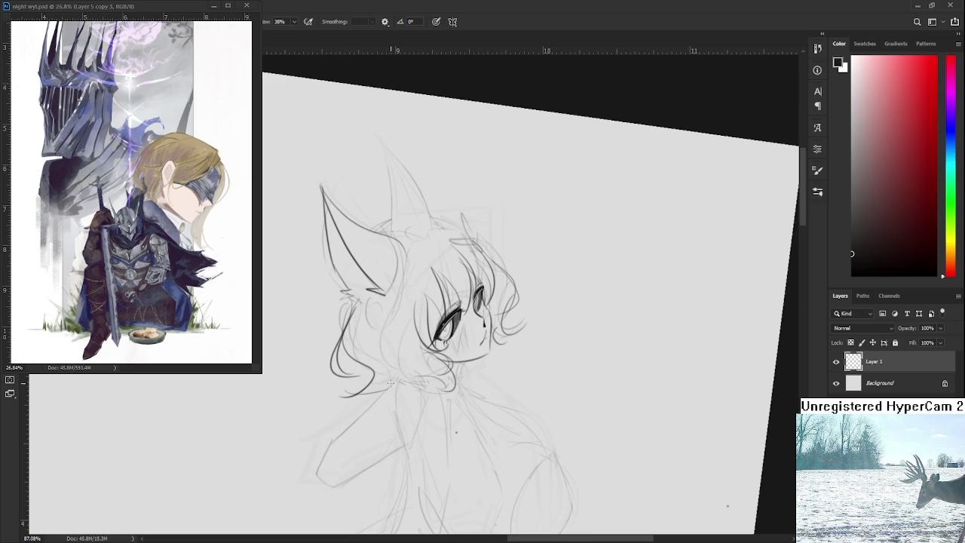
{"action": "mouse_move", "coordinate": [391, 294]}
{"action": "left_mouse_down"}
{"action": "mouse_move", "coordinate": [381, 393]}
{"action": "mouse_move", "coordinate": [410, 390]}
{"action": "left_mouse_up"}
{"action": "key", "text": "ctrl+z"}
{"action": "left_click_drag", "start_coordinate": [387, 333], "coordinate": [380, 400]}
{"action": "key", "text": "ctrl+z"}
{"action": "key", "text": "ctrl+z"}
{"action": "left_click_drag", "start_coordinate": [389, 314], "coordinate": [381, 398]}
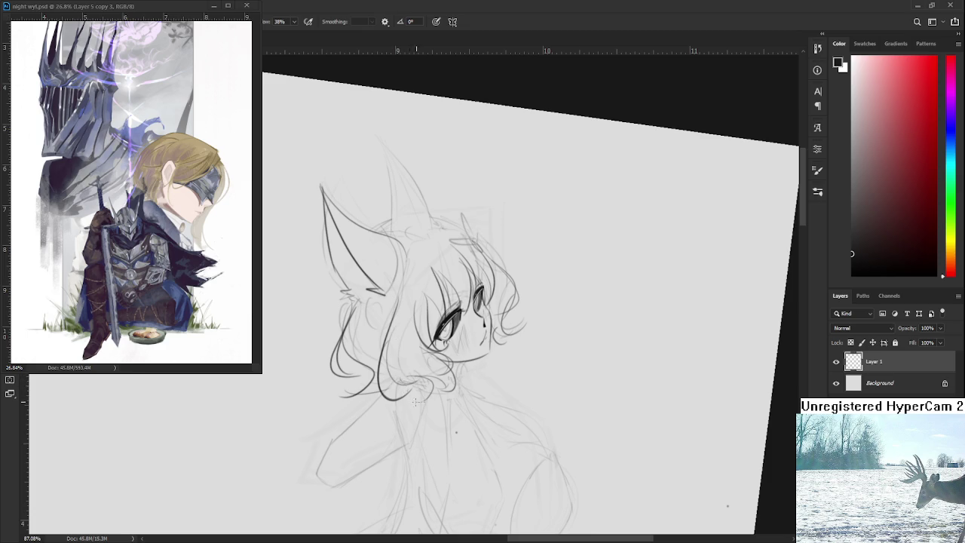
Step: Add a short hair stroke under the ear and ink the left ear's inner line
{"action": "scroll", "coordinate": [385, 350], "scroll_direction": "up", "scroll_amount": 2}
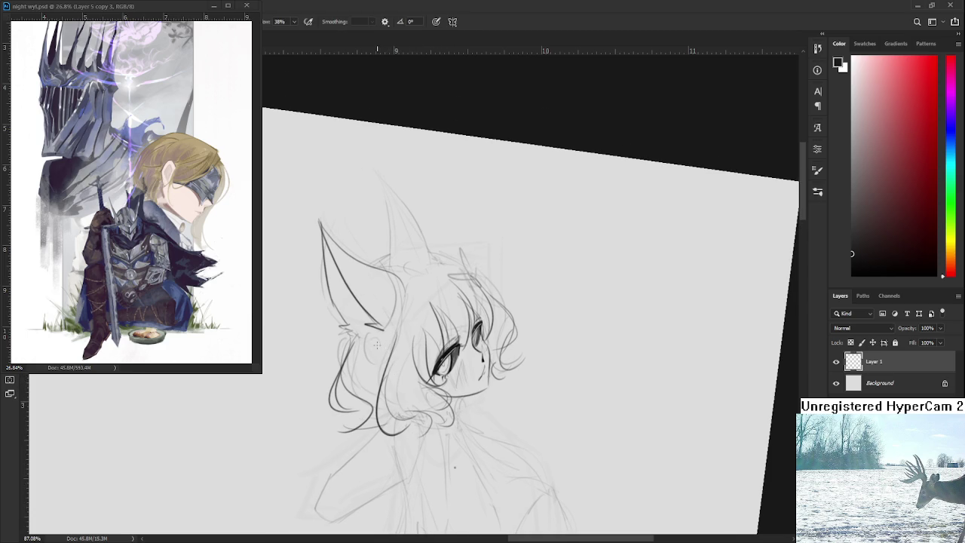
{"action": "left_click_drag", "start_coordinate": [374, 345], "coordinate": [373, 395]}
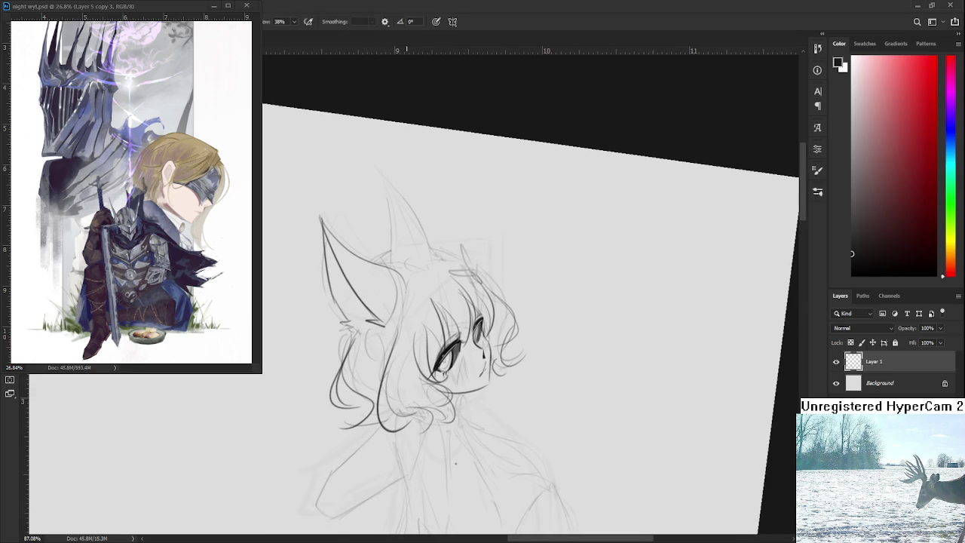
{"action": "scroll", "coordinate": [379, 337], "scroll_direction": "up", "scroll_amount": 1}
{"action": "key", "text": "e"}
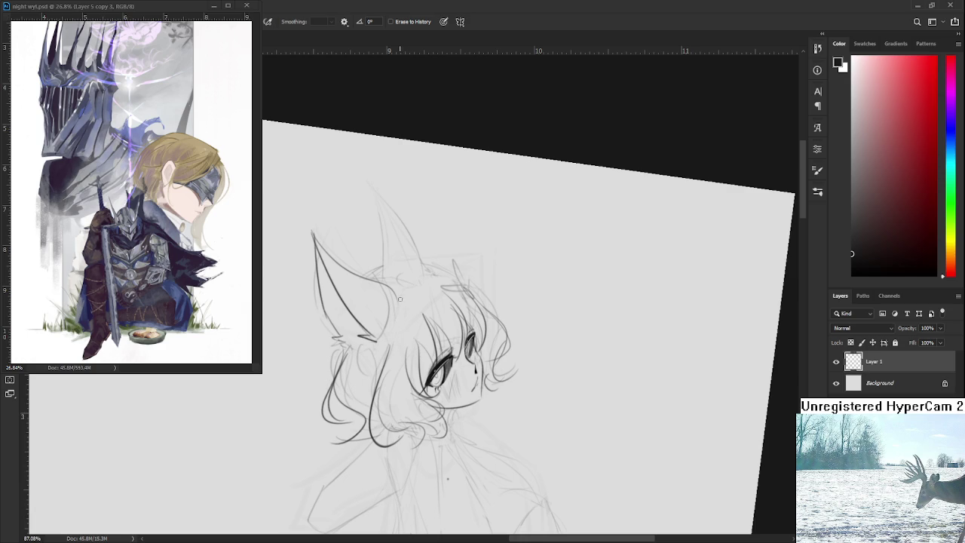
{"action": "scroll", "coordinate": [396, 319], "scroll_direction": "up", "scroll_amount": 2}
{"action": "key", "text": "b"}
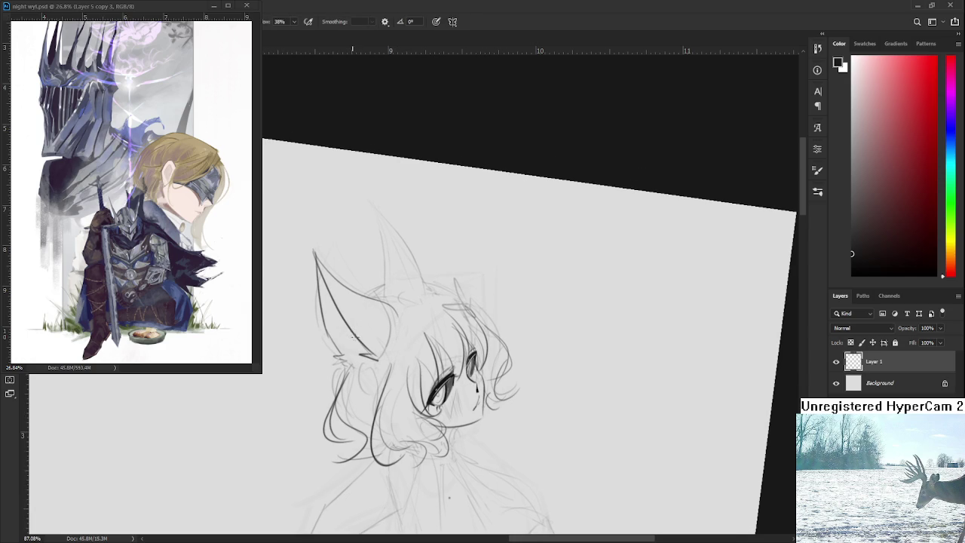
{"action": "mouse_move", "coordinate": [338, 331]}
{"action": "left_mouse_down"}
{"action": "mouse_move", "coordinate": [359, 347]}
{"action": "mouse_move", "coordinate": [343, 352]}
{"action": "mouse_move", "coordinate": [353, 376]}
{"action": "left_mouse_up"}
Step: Zoom out to view the inked left ear and fur tufts within the wider sketch
{"action": "scroll", "coordinate": [521, 372], "scroll_direction": "down", "scroll_amount": 1}
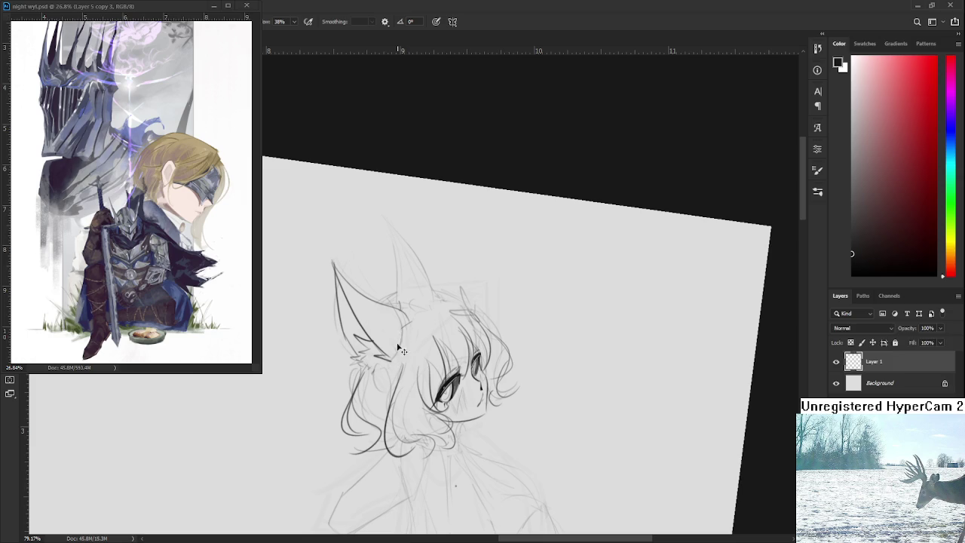
Step: Select Layer 1 and bring the top of the character's head into view
{"action": "left_click", "coordinate": [399, 370], "text": "ctrl"}
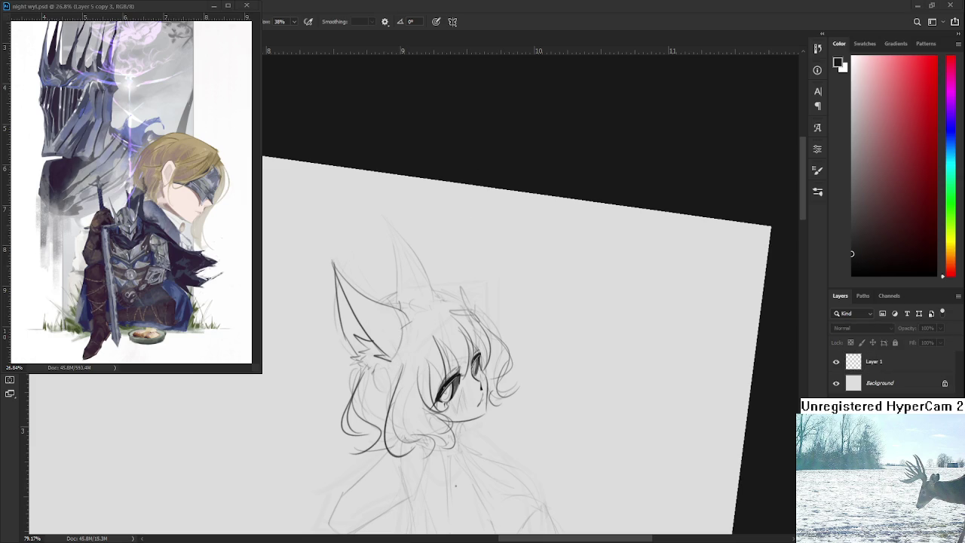
{"action": "scroll", "coordinate": [412, 365], "scroll_direction": "up", "scroll_amount": 2}
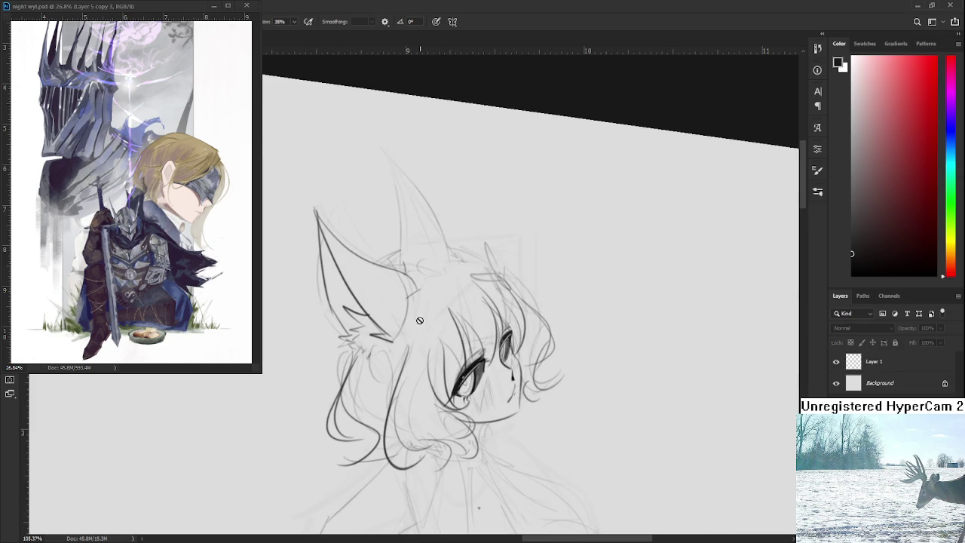
{"action": "left_click", "coordinate": [875, 363]}
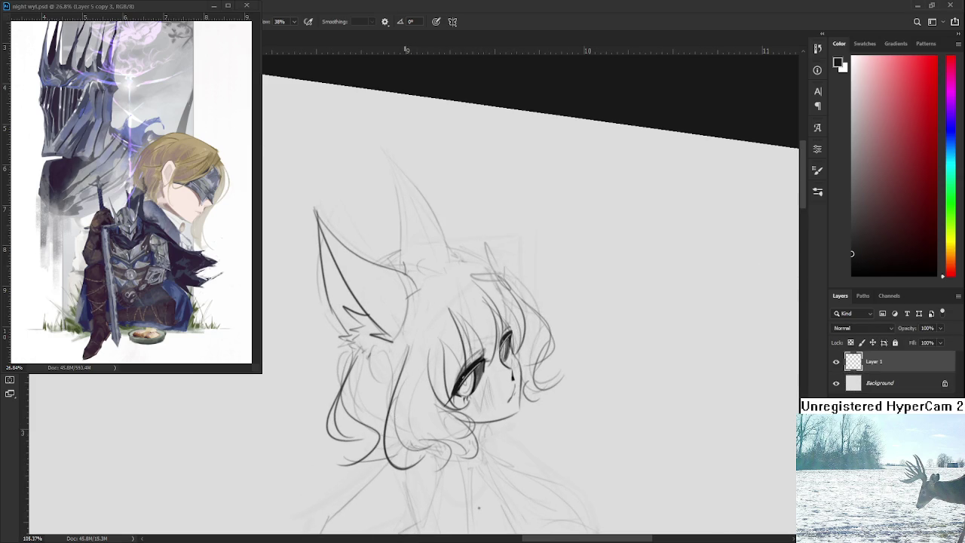
{"action": "scroll", "coordinate": [410, 307], "scroll_direction": "up", "scroll_amount": 1}
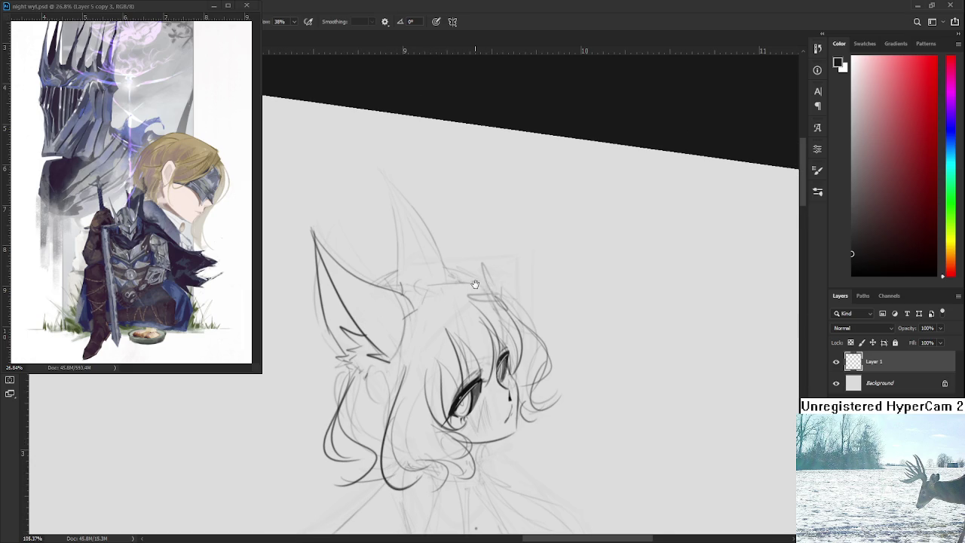
{"action": "left_click_drag", "start_coordinate": [474, 285], "coordinate": [485, 339]}
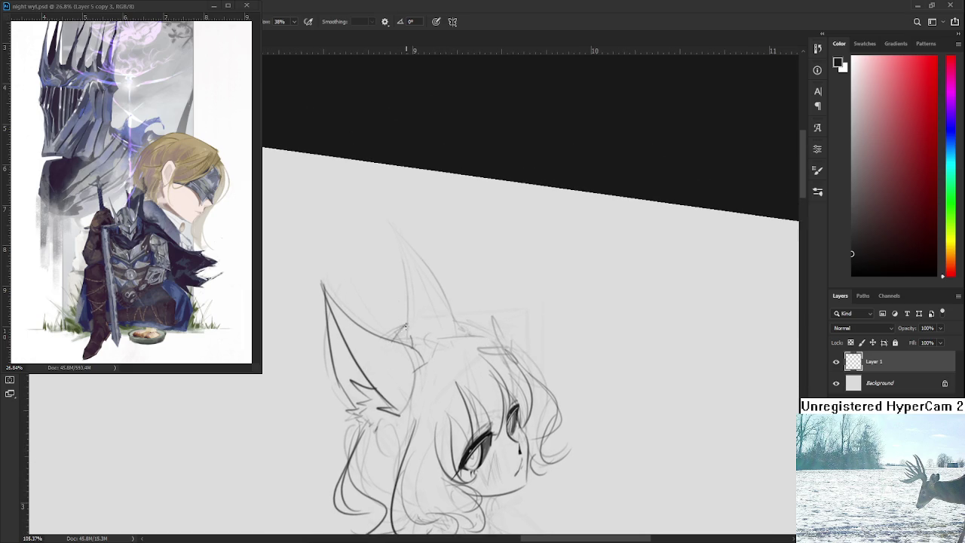
Step: Ink the right ear's inner edge from its base and redraw and darken its outer edge
{"action": "mouse_move", "coordinate": [402, 332]}
{"action": "left_mouse_down"}
{"action": "mouse_move", "coordinate": [415, 343]}
{"action": "mouse_move", "coordinate": [408, 300]}
{"action": "mouse_move", "coordinate": [445, 224]}
{"action": "left_mouse_up"}
{"action": "key", "text": "ctrl+z"}
{"action": "key", "text": "ctrl+z"}
{"action": "key", "text": "ctrl+z"}
{"action": "key", "text": "ctrl+z"}
{"action": "mouse_move", "coordinate": [412, 319]}
{"action": "left_mouse_down"}
{"action": "mouse_move", "coordinate": [427, 223]}
{"action": "mouse_move", "coordinate": [413, 309]}
{"action": "left_mouse_up"}
{"action": "mouse_move", "coordinate": [428, 223]}
{"action": "left_mouse_down"}
{"action": "mouse_move", "coordinate": [446, 348]}
{"action": "mouse_move", "coordinate": [457, 312]}
{"action": "mouse_move", "coordinate": [457, 328]}
{"action": "left_mouse_up"}
{"action": "key", "text": "ctrl+z"}
{"action": "key", "text": "ctrl+z"}
{"action": "left_click_drag", "start_coordinate": [435, 226], "coordinate": [470, 323]}
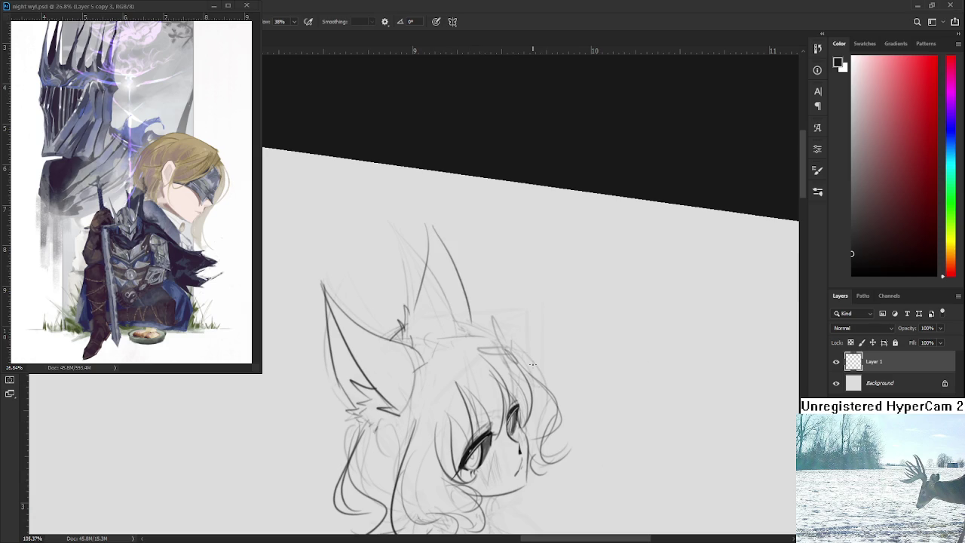
{"action": "key", "text": "ctrl+z"}
{"action": "left_click_drag", "start_coordinate": [427, 225], "coordinate": [453, 327]}
{"action": "left_click_drag", "start_coordinate": [429, 228], "coordinate": [464, 316]}
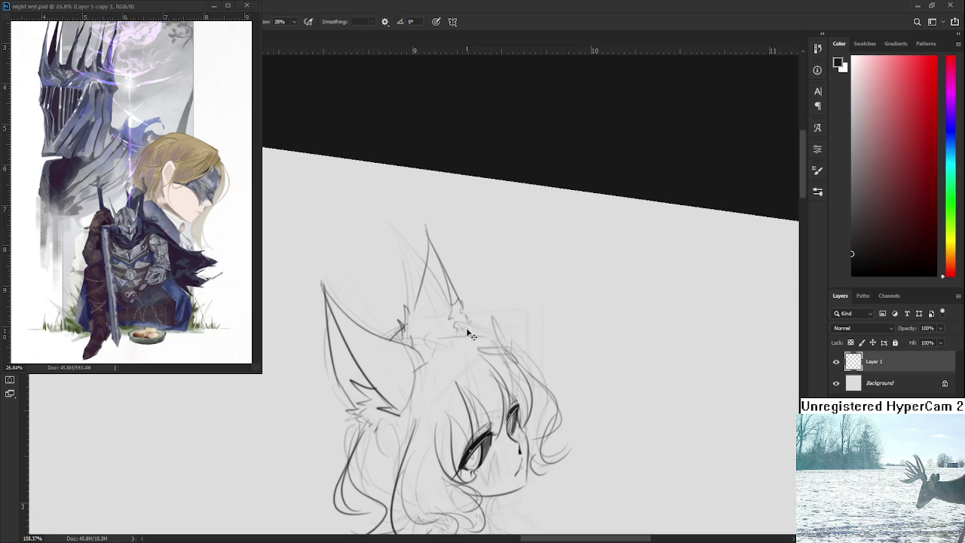
{"action": "scroll", "coordinate": [423, 324], "scroll_direction": "down", "scroll_amount": 2}
{"action": "scroll", "coordinate": [413, 334], "scroll_direction": "right", "scroll_amount": 1}
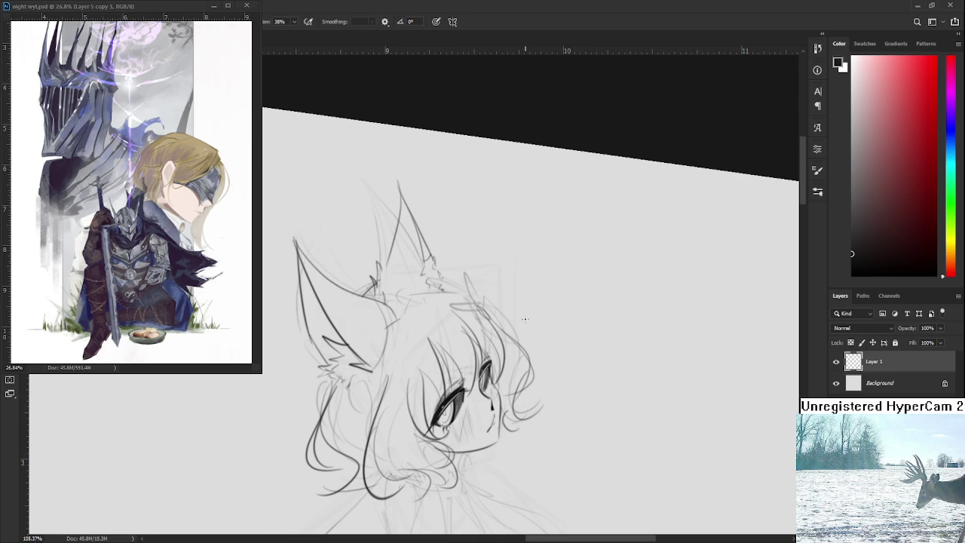
{"action": "scroll", "coordinate": [443, 337], "scroll_direction": "up", "scroll_amount": 2}
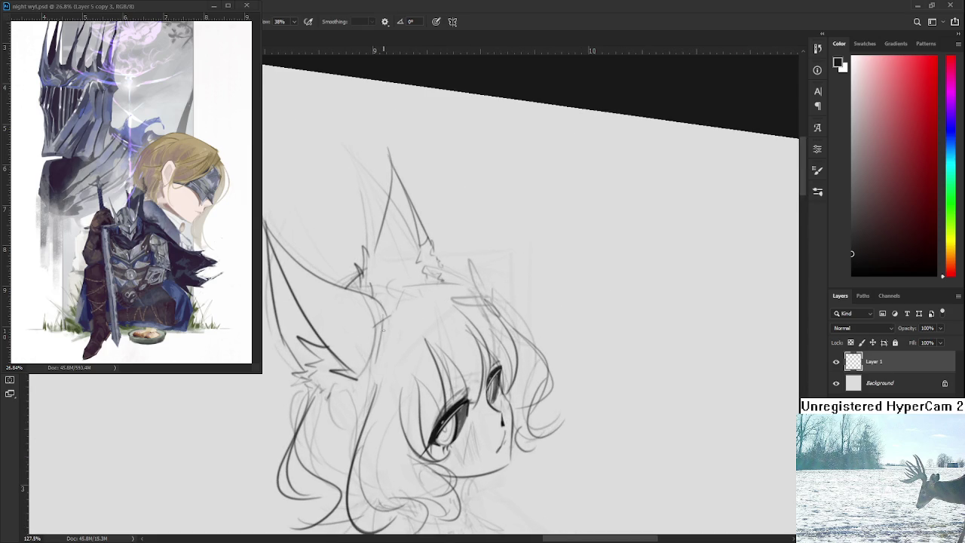
{"action": "left_click_drag", "start_coordinate": [383, 317], "coordinate": [377, 370]}
{"action": "mouse_move", "coordinate": [386, 318]}
{"action": "left_mouse_down"}
{"action": "mouse_move", "coordinate": [399, 305]}
{"action": "mouse_move", "coordinate": [381, 352]}
{"action": "left_mouse_up"}
{"action": "key", "text": "ctrl+z"}
{"action": "key", "text": "ctrl+z"}
{"action": "key", "text": "e"}
{"action": "mouse_move", "coordinate": [386, 338]}
{"action": "left_mouse_down"}
{"action": "mouse_move", "coordinate": [385, 356]}
{"action": "mouse_move", "coordinate": [399, 314]}
{"action": "left_mouse_up"}
{"action": "key", "text": "b"}
{"action": "key", "text": "e"}
{"action": "key", "text": "b"}
{"action": "key", "text": "e"}
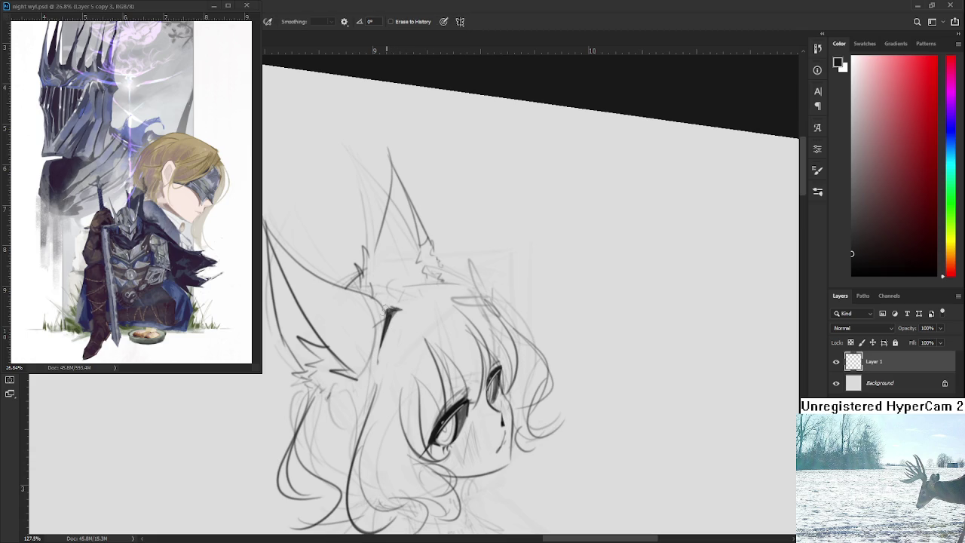
{"action": "key", "text": "b"}
{"action": "key", "text": "e"}
{"action": "key", "text": "b"}
{"action": "key", "text": "e"}
{"action": "key", "text": "b"}
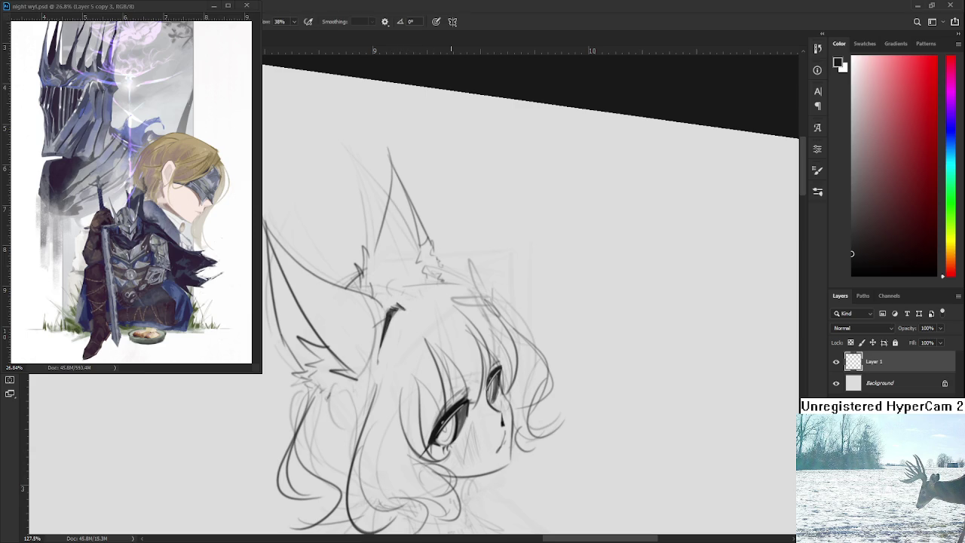
{"action": "scroll", "coordinate": [452, 340], "scroll_direction": "down", "scroll_amount": 3}
{"action": "scroll", "coordinate": [453, 339], "scroll_direction": "down", "scroll_amount": 1}
{"action": "scroll", "coordinate": [452, 340], "scroll_direction": "up", "scroll_amount": 1}
{"action": "scroll", "coordinate": [452, 340], "scroll_direction": "down", "scroll_amount": 1}
{"action": "scroll", "coordinate": [456, 428], "scroll_direction": "down", "scroll_amount": 1}
{"action": "scroll", "coordinate": [456, 428], "scroll_direction": "up", "scroll_amount": 1}
{"action": "scroll", "coordinate": [445, 377], "scroll_direction": "up", "scroll_amount": 2}
{"action": "scroll", "coordinate": [433, 315], "scroll_direction": "up", "scroll_amount": 1}
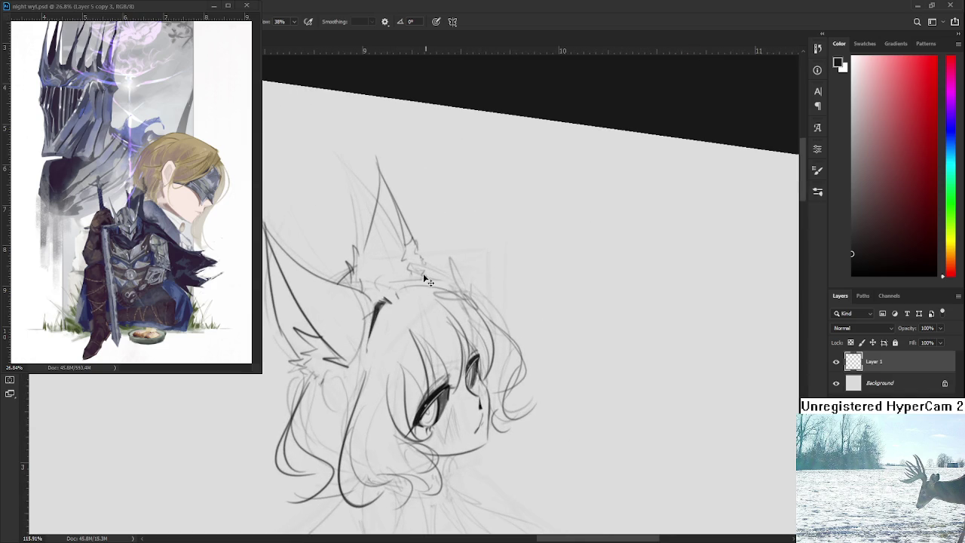
{"action": "mouse_move", "coordinate": [391, 285]}
{"action": "left_mouse_down"}
{"action": "mouse_move", "coordinate": [482, 310]}
{"action": "mouse_move", "coordinate": [496, 348]}
{"action": "left_mouse_up"}
{"action": "key", "text": "ctrl+z"}
{"action": "key", "text": "ctrl+z"}
{"action": "left_click_drag", "start_coordinate": [437, 287], "coordinate": [488, 343]}
{"action": "key", "text": "ctrl+z"}
{"action": "left_click_drag", "start_coordinate": [434, 293], "coordinate": [489, 337]}
{"action": "scroll", "coordinate": [487, 294], "scroll_direction": "up", "scroll_amount": 1}
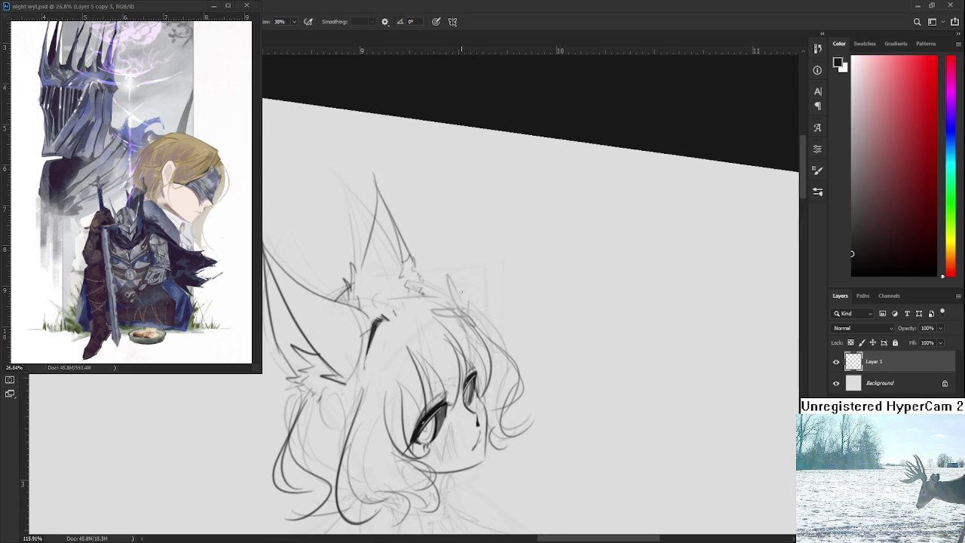
{"action": "left_click_drag", "start_coordinate": [430, 292], "coordinate": [502, 330]}
{"action": "key", "text": "ctrl+z"}
{"action": "left_click_drag", "start_coordinate": [436, 291], "coordinate": [502, 329]}
{"action": "key", "text": "ctrl+z"}
{"action": "left_click_drag", "start_coordinate": [434, 293], "coordinate": [502, 329]}
{"action": "key", "text": "ctrl+z"}
{"action": "left_click_drag", "start_coordinate": [433, 310], "coordinate": [526, 346]}
{"action": "key", "text": "ctrl+z"}
{"action": "left_click_drag", "start_coordinate": [443, 278], "coordinate": [516, 354]}
{"action": "left_click_drag", "start_coordinate": [457, 301], "coordinate": [519, 345]}
{"action": "key", "text": "ctrl+z"}
{"action": "left_click_drag", "start_coordinate": [455, 300], "coordinate": [517, 340]}
{"action": "scroll", "coordinate": [444, 448], "scroll_direction": "down", "scroll_amount": 3}
{"action": "scroll", "coordinate": [502, 220], "scroll_direction": "down", "scroll_amount": 2}
{"action": "scroll", "coordinate": [502, 220], "scroll_direction": "down", "scroll_amount": 2}
{"action": "scroll", "coordinate": [502, 220], "scroll_direction": "down", "scroll_amount": 2}
{"action": "scroll", "coordinate": [502, 220], "scroll_direction": "up", "scroll_amount": 1}
{"action": "scroll", "coordinate": [502, 220], "scroll_direction": "up", "scroll_amount": 3}
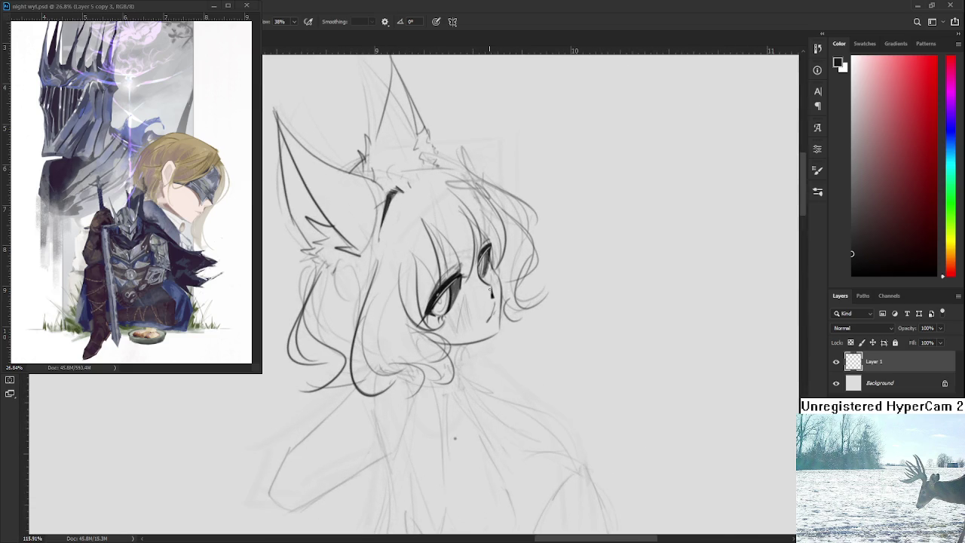
{"action": "scroll", "coordinate": [488, 296], "scroll_direction": "down", "scroll_amount": 1}
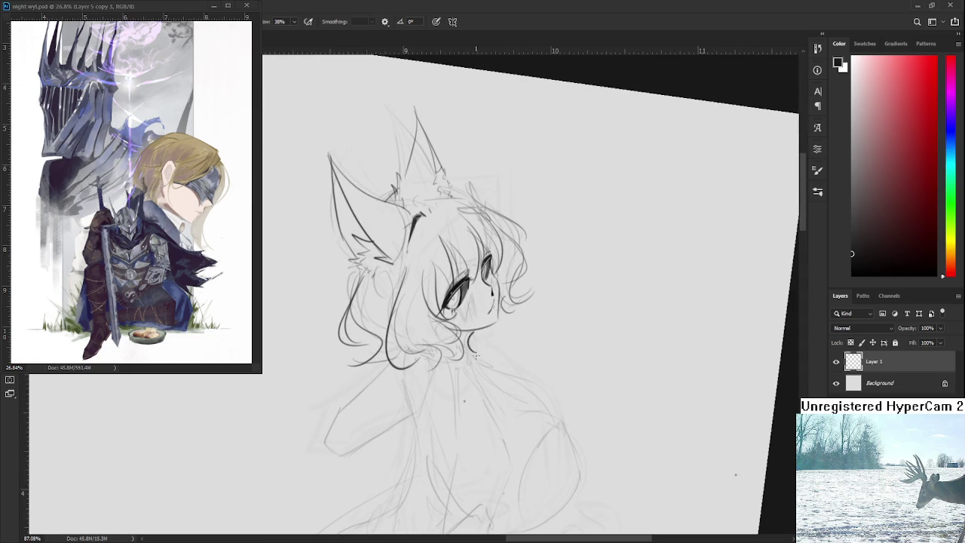
{"action": "left_click_drag", "start_coordinate": [463, 340], "coordinate": [466, 348]}
{"action": "left_click_drag", "start_coordinate": [472, 332], "coordinate": [467, 344]}
{"action": "key", "text": "e"}
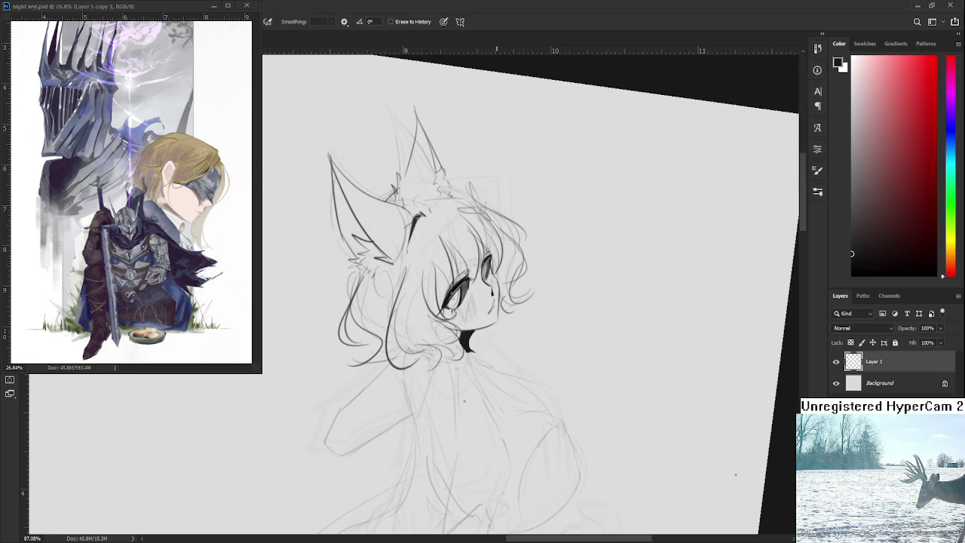
{"action": "scroll", "coordinate": [478, 346], "scroll_direction": "up", "scroll_amount": 1}
{"action": "scroll", "coordinate": [478, 341], "scroll_direction": "down", "scroll_amount": 2}
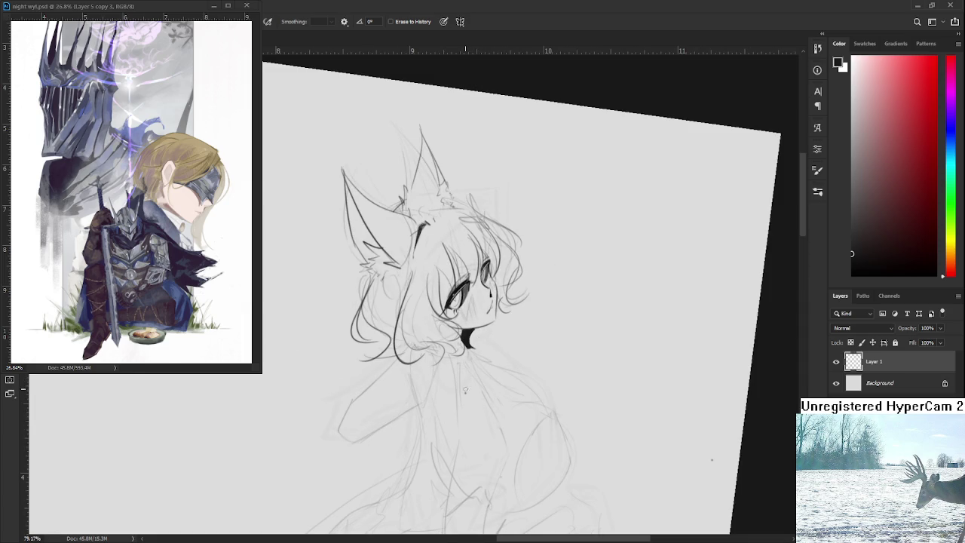
{"action": "left_click_drag", "start_coordinate": [465, 395], "coordinate": [460, 374]}
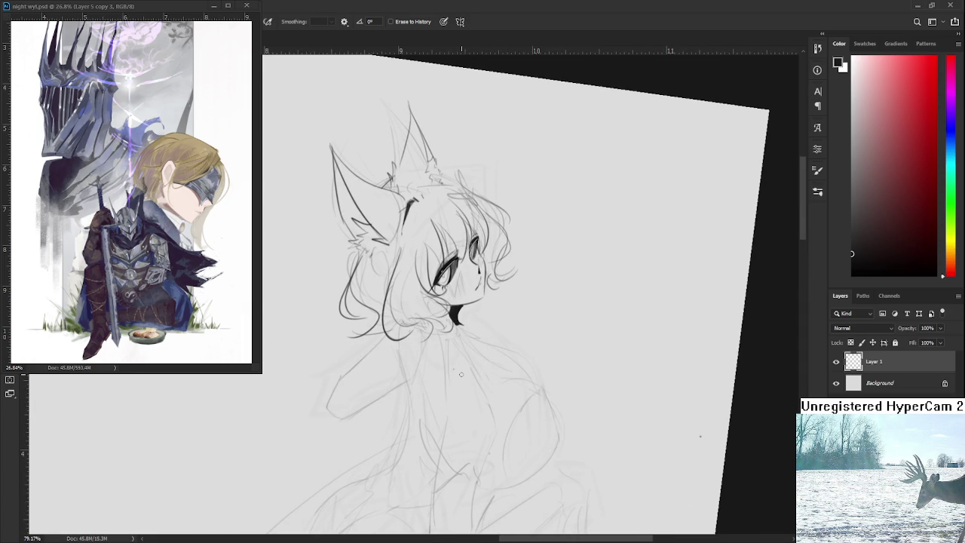
{"action": "key", "text": "l"}
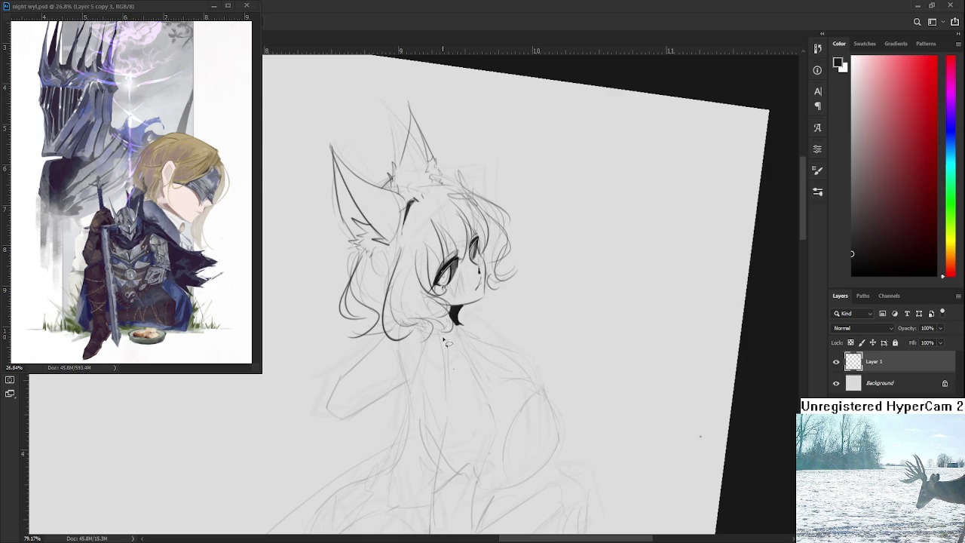
{"action": "scroll", "coordinate": [447, 343], "scroll_direction": "down", "scroll_amount": 2}
{"action": "scroll", "coordinate": [447, 343], "scroll_direction": "down", "scroll_amount": 2}
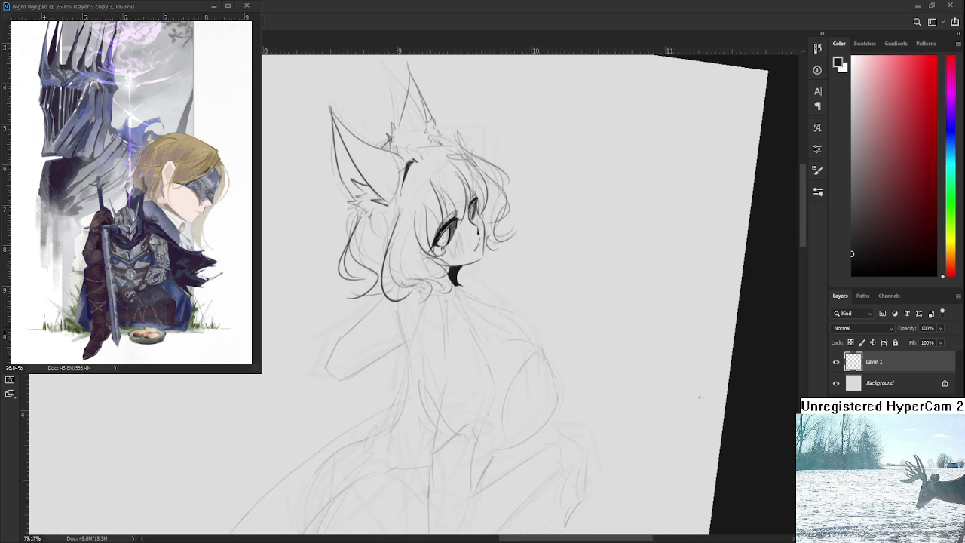
{"action": "scroll", "coordinate": [434, 350], "scroll_direction": "up", "scroll_amount": 1}
{"action": "key", "text": "b"}
{"action": "left_click_drag", "start_coordinate": [437, 308], "coordinate": [419, 298]}
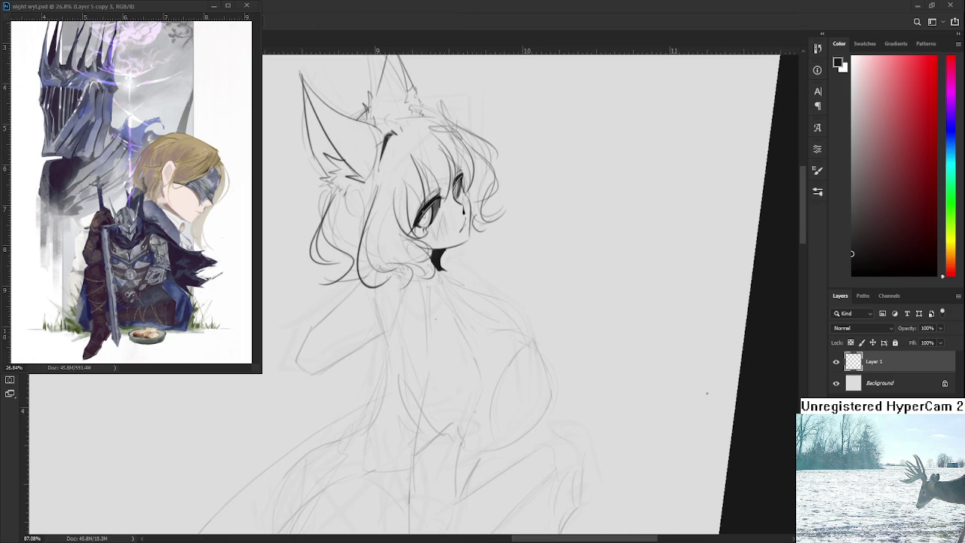
{"action": "key", "text": "b"}
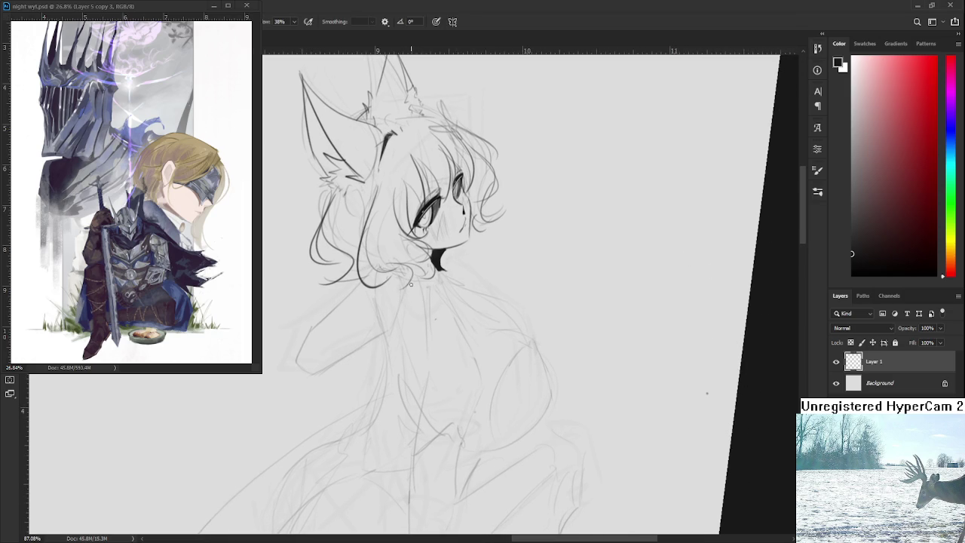
{"action": "key", "text": "l"}
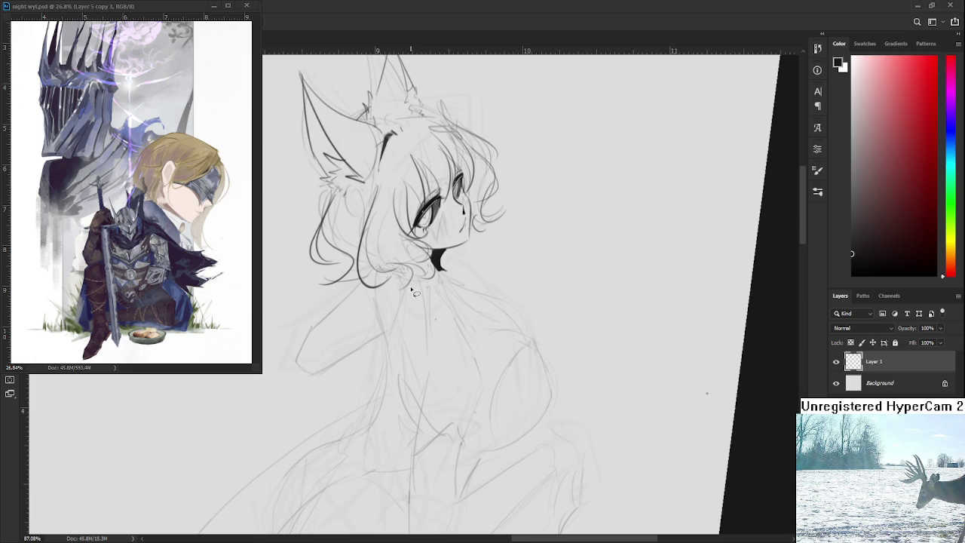
Step: Lasso a thin strip down the neck, fill it black, and touch up its top
{"action": "left_click_drag", "start_coordinate": [412, 281], "coordinate": [414, 303]}
{"action": "mouse_move", "coordinate": [414, 303]}
{"action": "left_mouse_down"}
{"action": "mouse_move", "coordinate": [414, 279]}
{"action": "mouse_move", "coordinate": [414, 343]}
{"action": "left_mouse_up"}
{"action": "key", "text": "b"}
{"action": "key", "text": "ctrl+d"}
{"action": "key", "text": "e"}
{"action": "left_click_drag", "start_coordinate": [421, 289], "coordinate": [422, 289]}
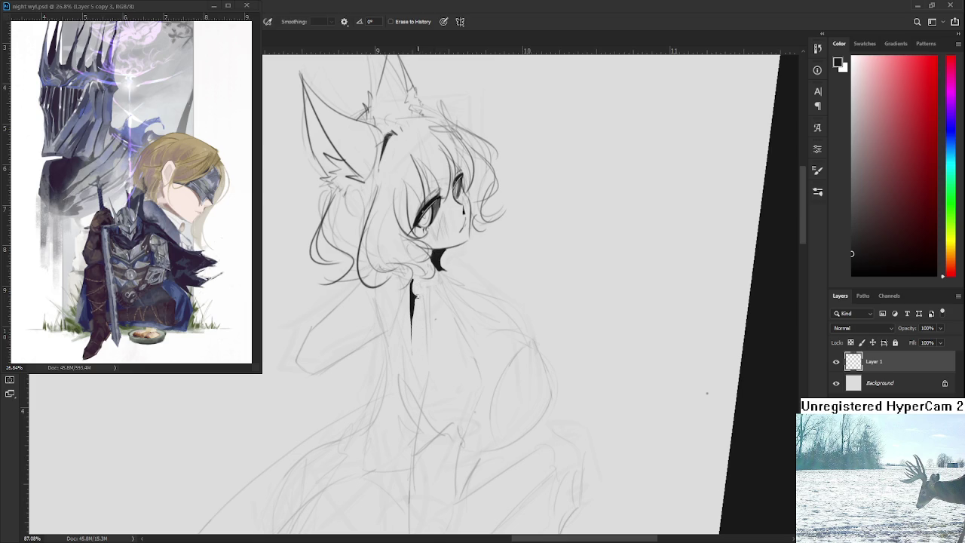
{"action": "key", "text": "b"}
{"action": "left_click_drag", "start_coordinate": [416, 281], "coordinate": [413, 294]}
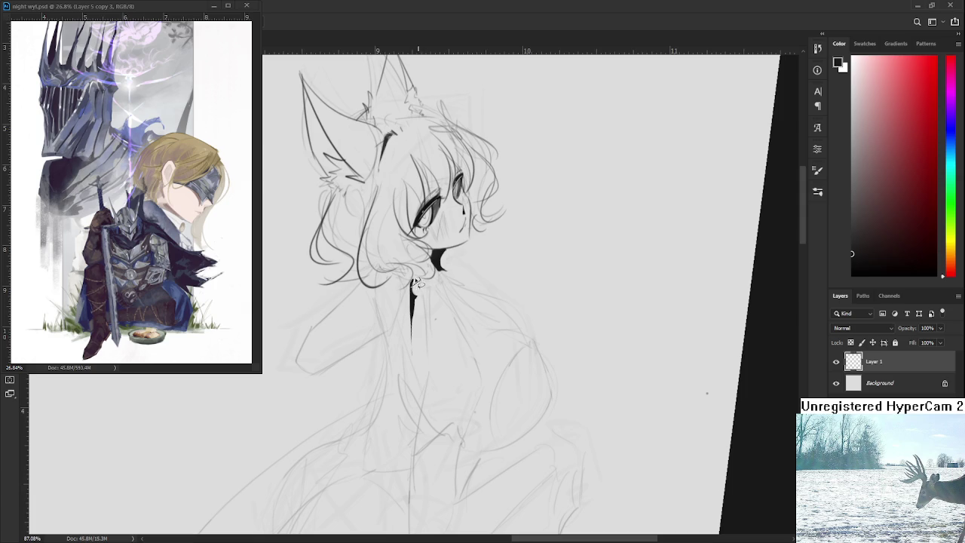
{"action": "left_click_drag", "start_coordinate": [416, 276], "coordinate": [413, 288]}
Step: Try extra neck strokes, undo them, and erase the small right prong of the neck mark
{"action": "left_click_drag", "start_coordinate": [430, 317], "coordinate": [436, 345]}
{"action": "key", "text": "ctrl+z"}
{"action": "left_click_drag", "start_coordinate": [425, 283], "coordinate": [431, 329]}
{"action": "key", "text": "ctrl+z"}
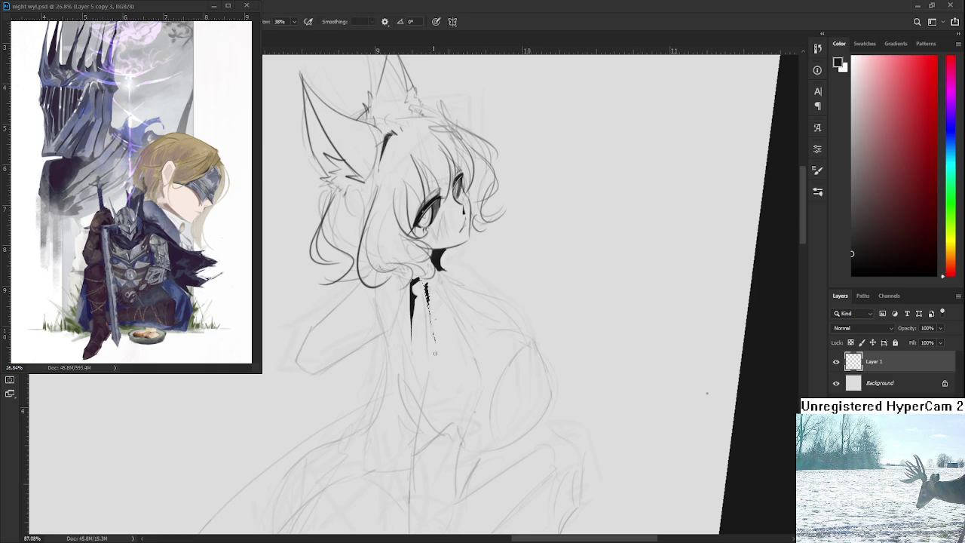
{"action": "key", "text": "e"}
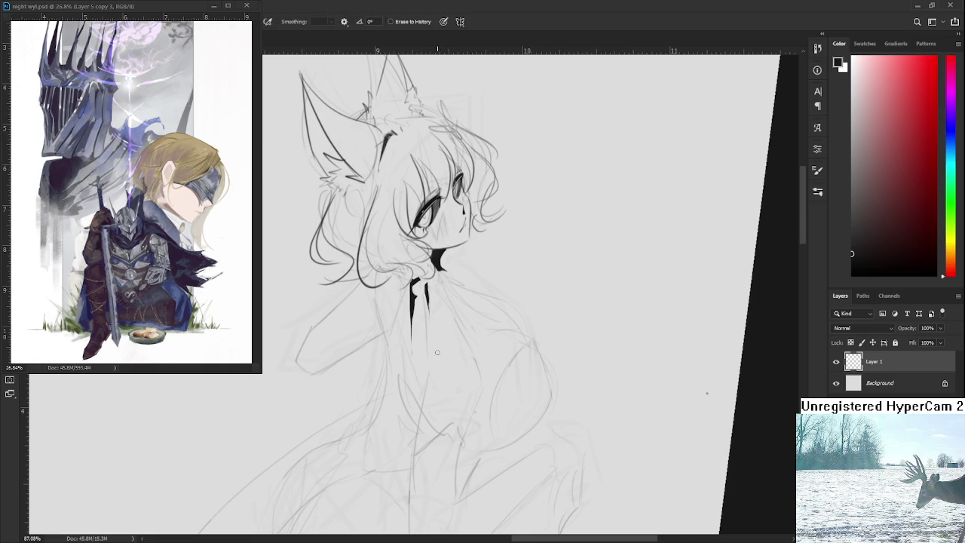
{"action": "mouse_move", "coordinate": [428, 290]}
{"action": "left_mouse_down"}
{"action": "mouse_move", "coordinate": [429, 310]}
{"action": "mouse_move", "coordinate": [429, 288]}
{"action": "mouse_move", "coordinate": [427, 296]}
{"action": "left_mouse_up"}
{"action": "key", "text": "b"}
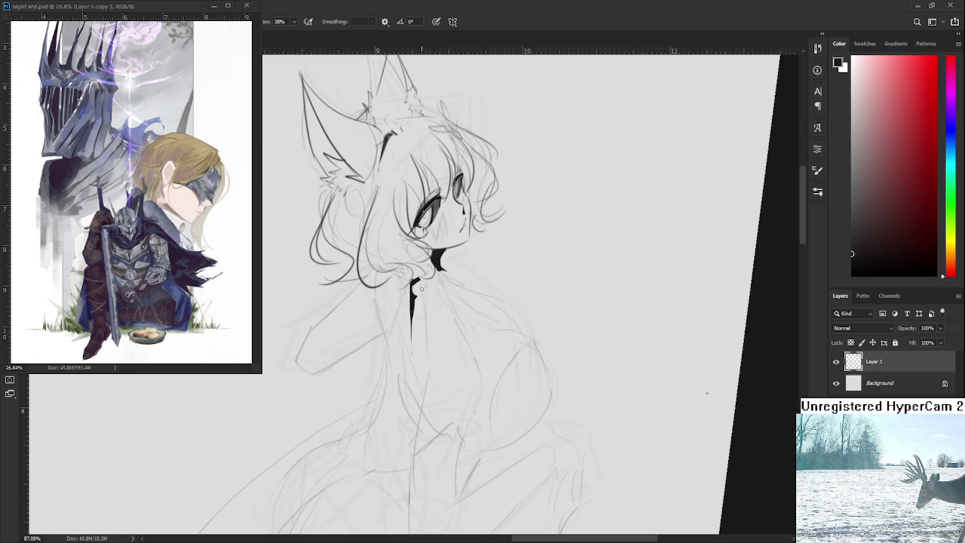
Step: Lasso a new collar spike from the neck and fill it solid black
{"action": "key", "text": "l"}
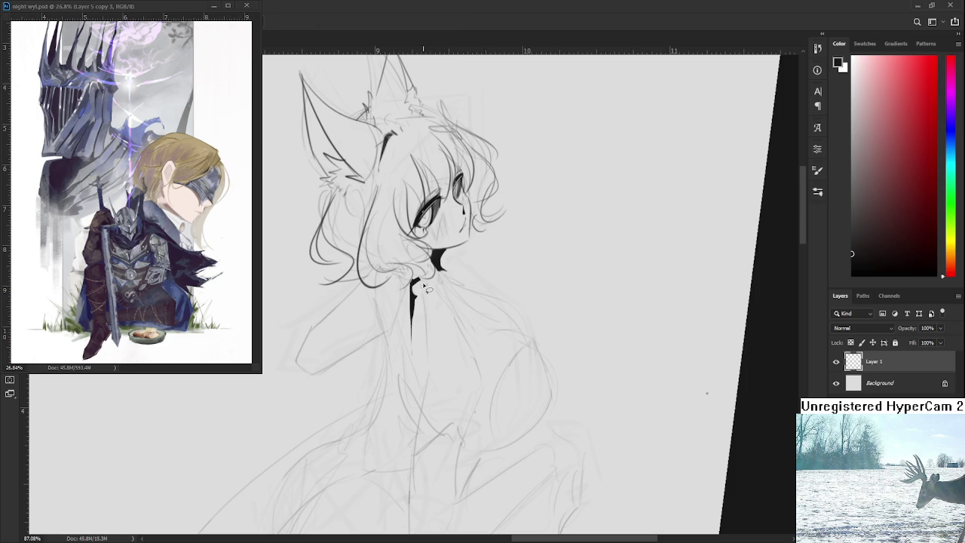
{"action": "mouse_move", "coordinate": [422, 280]}
{"action": "left_mouse_down"}
{"action": "mouse_move", "coordinate": [445, 361]}
{"action": "mouse_move", "coordinate": [433, 331]}
{"action": "left_mouse_up"}
{"action": "key", "text": "b"}
{"action": "key", "text": "ctrl+d"}
{"action": "key", "text": "l"}
{"action": "key", "text": "b"}
{"action": "key", "text": "e"}
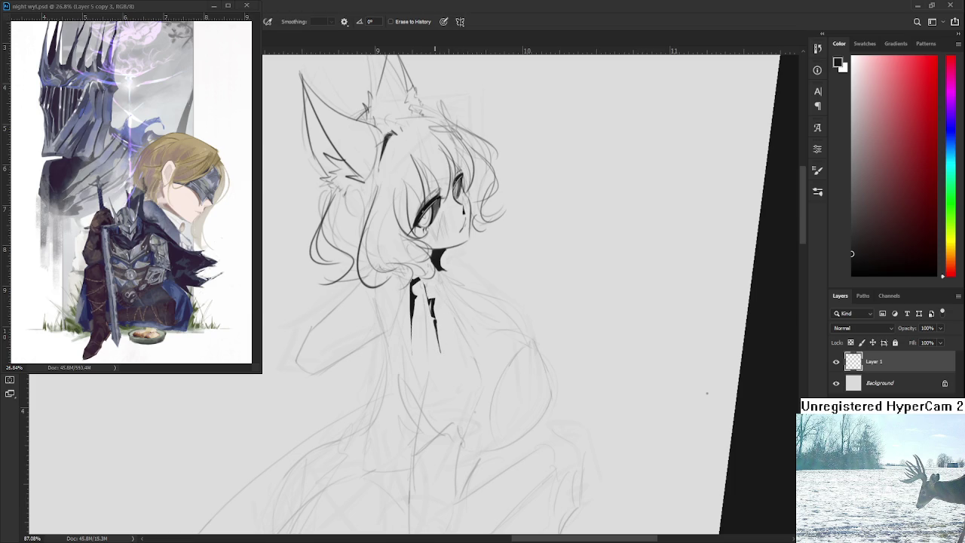
{"action": "scroll", "coordinate": [435, 332], "scroll_direction": "down", "scroll_amount": 5}
Step: Extend the right-hand collar piece, darkening it and tapering its tip with the eraser
{"action": "scroll", "coordinate": [439, 332], "scroll_direction": "up", "scroll_amount": 2}
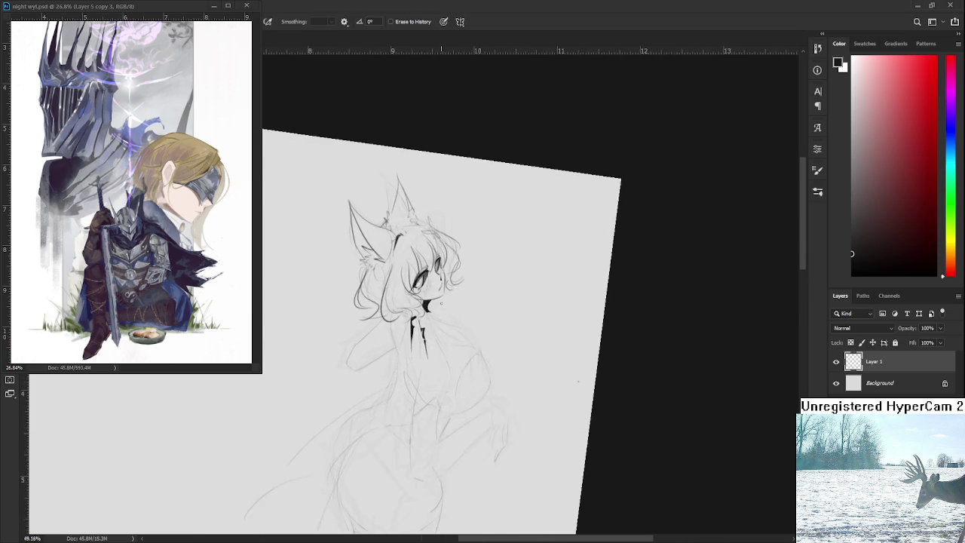
{"action": "scroll", "coordinate": [445, 329], "scroll_direction": "up", "scroll_amount": 2}
{"action": "scroll", "coordinate": [456, 324], "scroll_direction": "up", "scroll_amount": 2}
{"action": "key", "text": "b"}
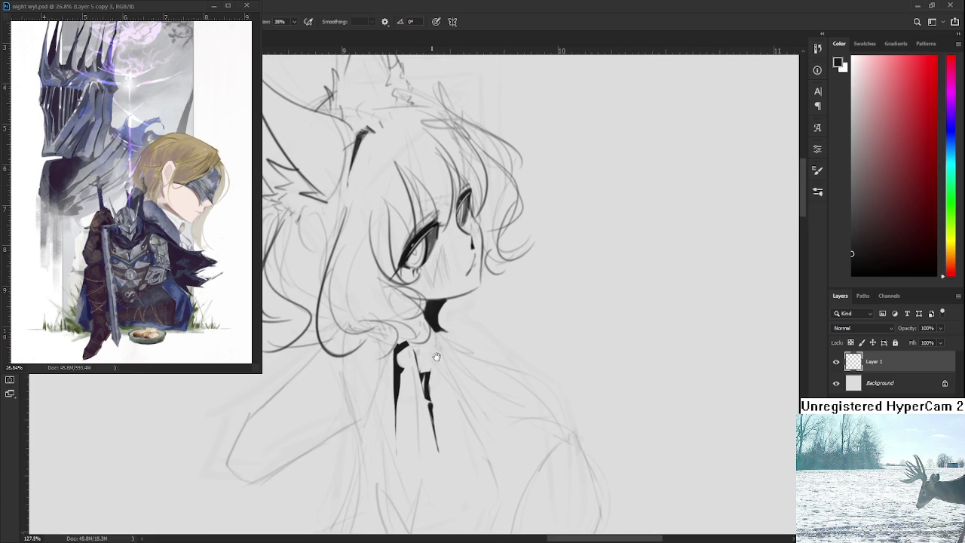
{"action": "scroll", "coordinate": [452, 347], "scroll_direction": "up", "scroll_amount": 1}
{"action": "mouse_move", "coordinate": [429, 336]}
{"action": "left_mouse_down"}
{"action": "mouse_move", "coordinate": [449, 364]}
{"action": "mouse_move", "coordinate": [442, 351]}
{"action": "left_mouse_up"}
{"action": "key", "text": "ctrl+z"}
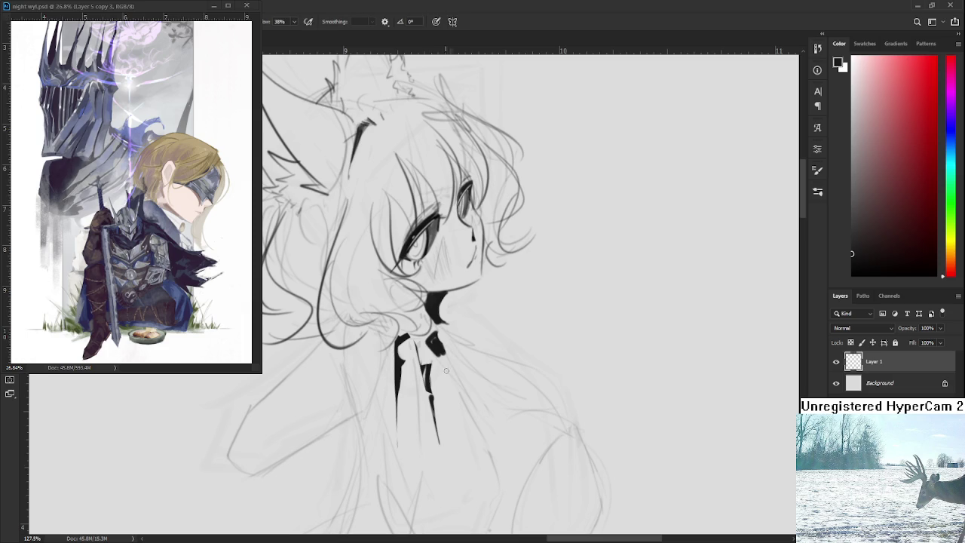
{"action": "mouse_move", "coordinate": [444, 366]}
{"action": "left_mouse_down"}
{"action": "mouse_move", "coordinate": [429, 314]}
{"action": "mouse_move", "coordinate": [464, 362]}
{"action": "left_mouse_up"}
{"action": "key", "text": "e"}
{"action": "key", "text": "b"}
{"action": "left_click_drag", "start_coordinate": [437, 326], "coordinate": [470, 366]}
{"action": "key", "text": "e"}
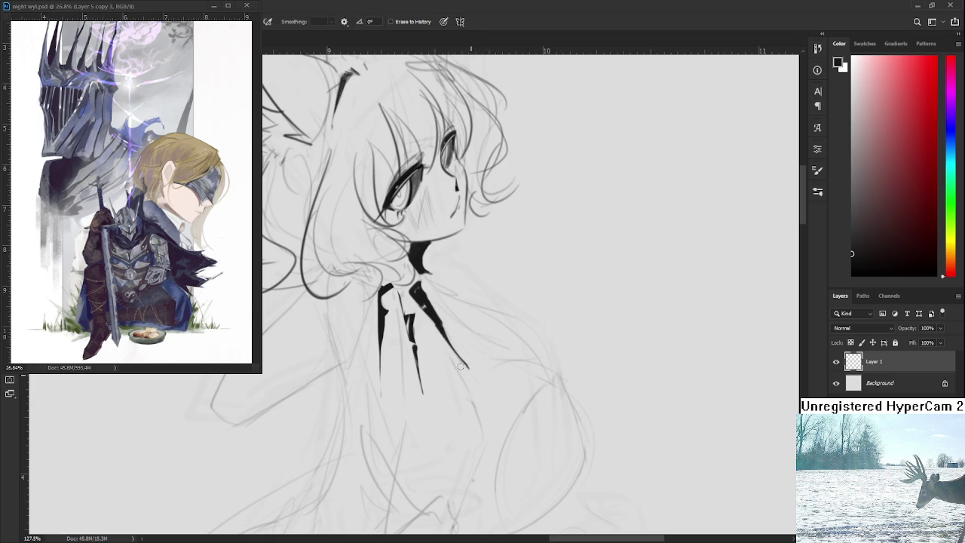
{"action": "key", "text": "b"}
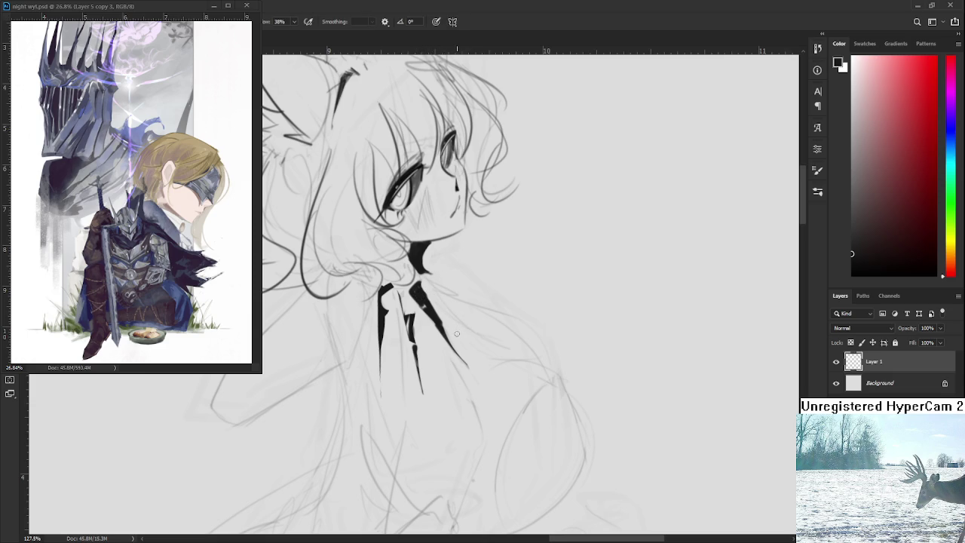
Step: Join the black neck shape to the collar and sweep a darker line down-right from the neck
{"action": "left_click_drag", "start_coordinate": [416, 267], "coordinate": [424, 281]}
{"action": "key", "text": "e"}
{"action": "key", "text": "b"}
{"action": "left_click_drag", "start_coordinate": [425, 269], "coordinate": [474, 300]}
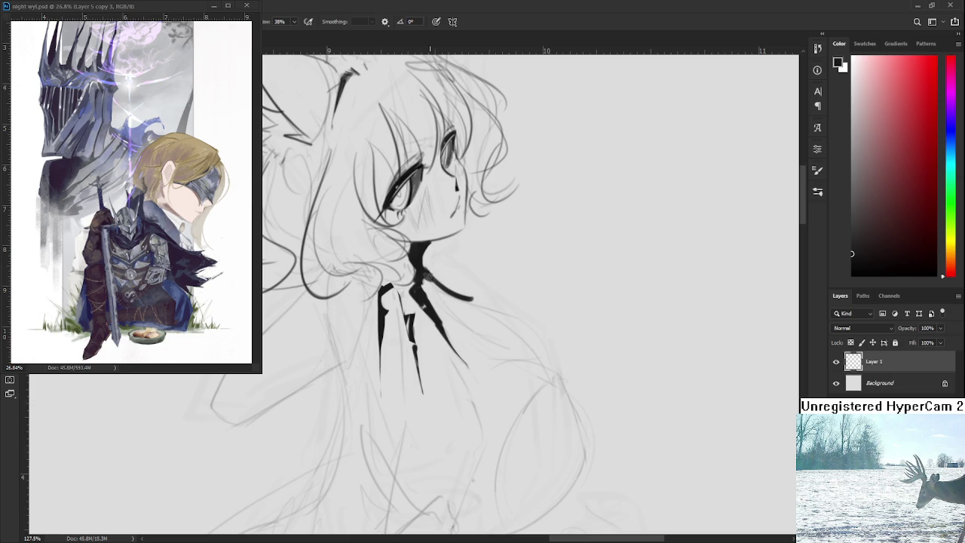
{"action": "key", "text": "e"}
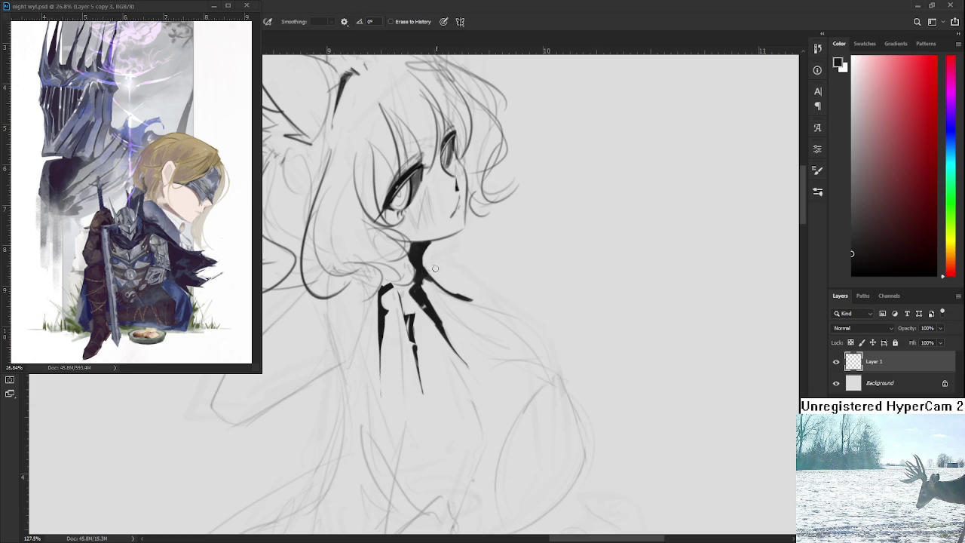
{"action": "key", "text": "b"}
{"action": "mouse_move", "coordinate": [426, 270]}
{"action": "left_mouse_down"}
{"action": "mouse_move", "coordinate": [477, 300]}
{"action": "mouse_move", "coordinate": [442, 282]}
{"action": "mouse_move", "coordinate": [452, 285]}
{"action": "left_mouse_up"}
{"action": "key", "text": "e"}
{"action": "left_click_drag", "start_coordinate": [434, 281], "coordinate": [450, 300]}
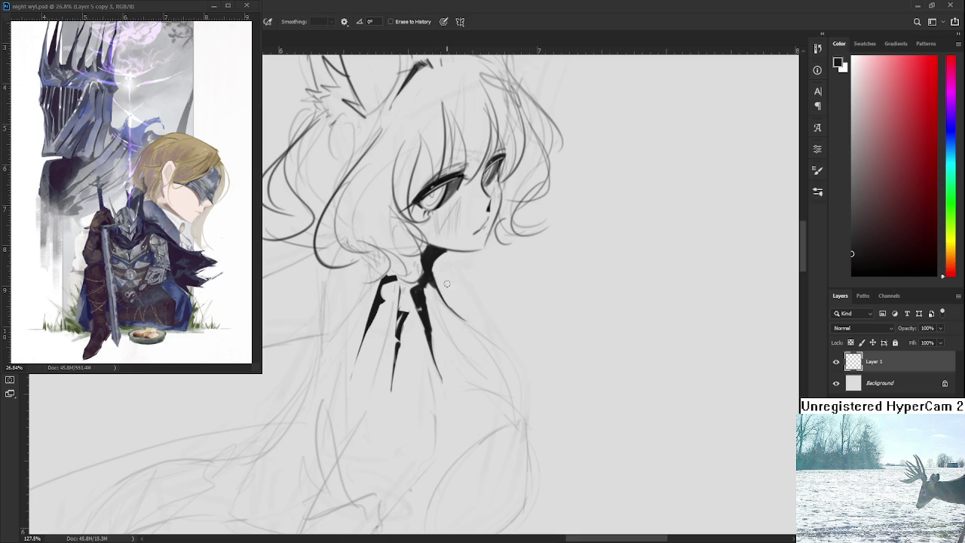
{"action": "key", "text": "r"}
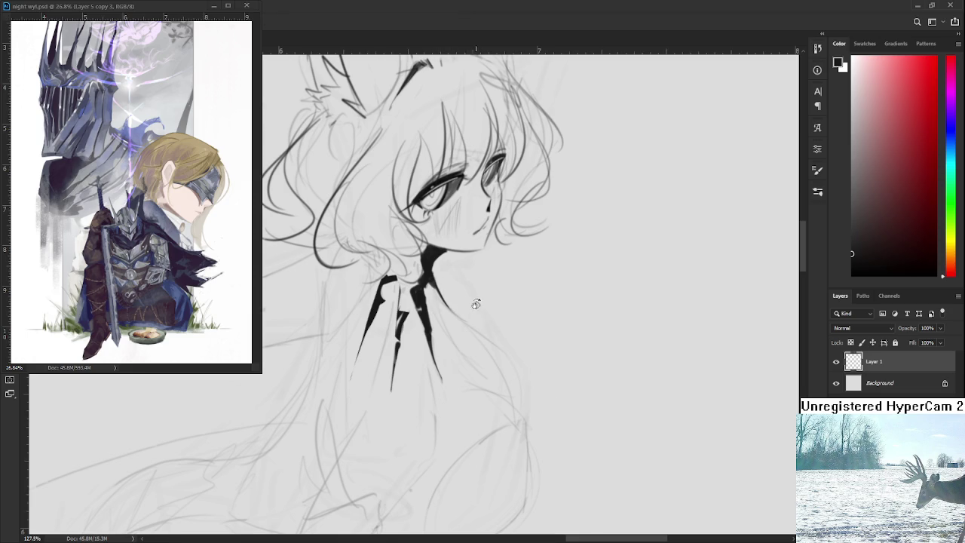
{"action": "left_click_drag", "start_coordinate": [471, 311], "coordinate": [426, 275]}
{"action": "key", "text": "e"}
{"action": "scroll", "coordinate": [485, 241], "scroll_direction": "down", "scroll_amount": 5}
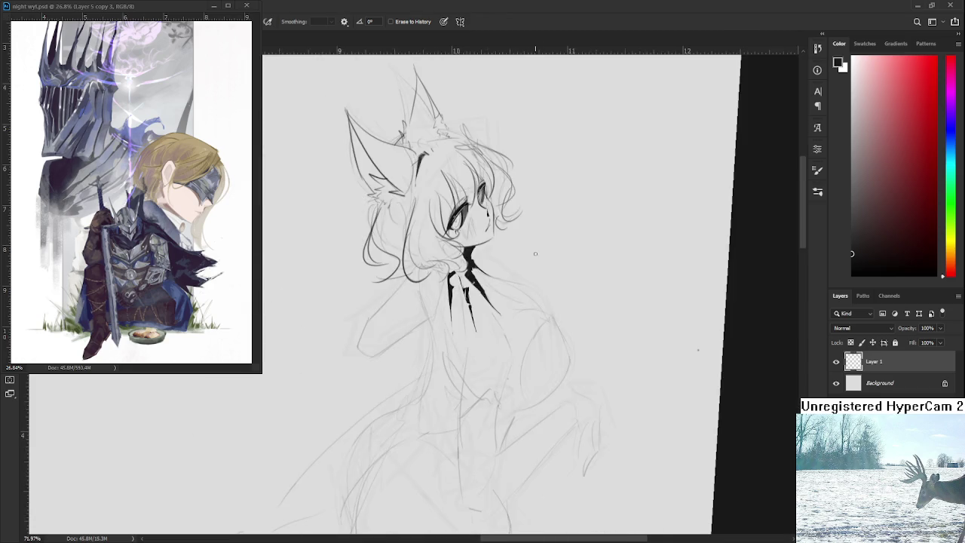
{"action": "left_click_drag", "start_coordinate": [486, 241], "coordinate": [534, 242]}
{"action": "scroll", "coordinate": [534, 242], "scroll_direction": "up", "scroll_amount": 5}
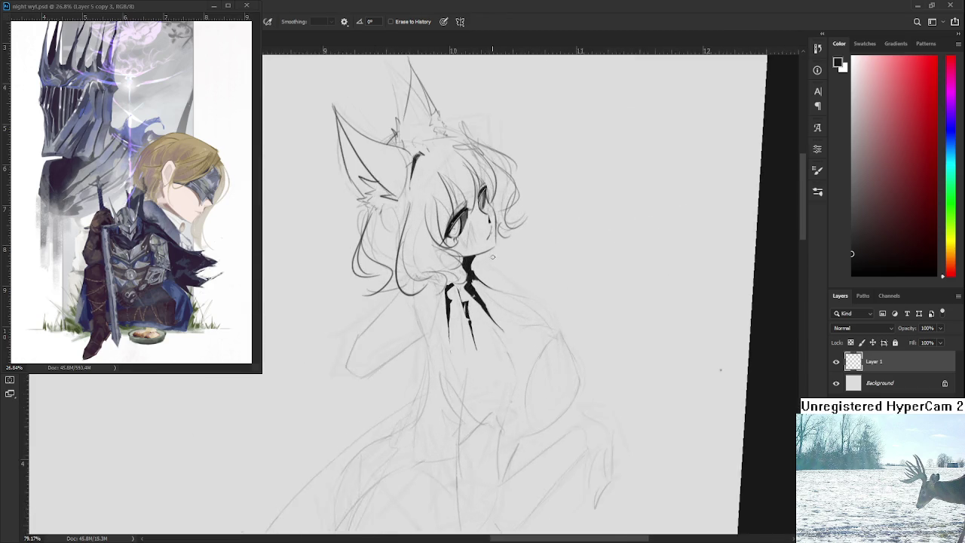
{"action": "key", "text": "b"}
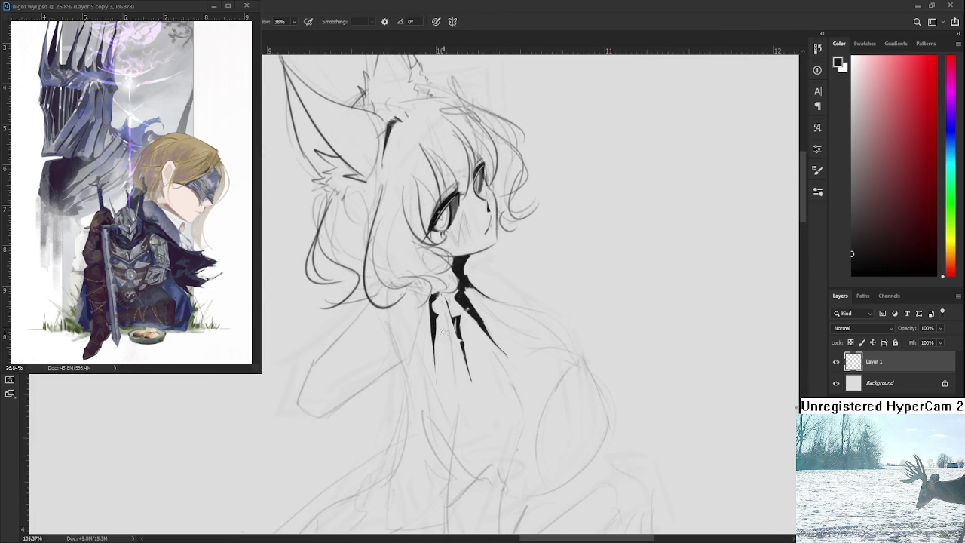
{"action": "left_click_drag", "start_coordinate": [436, 326], "coordinate": [428, 340]}
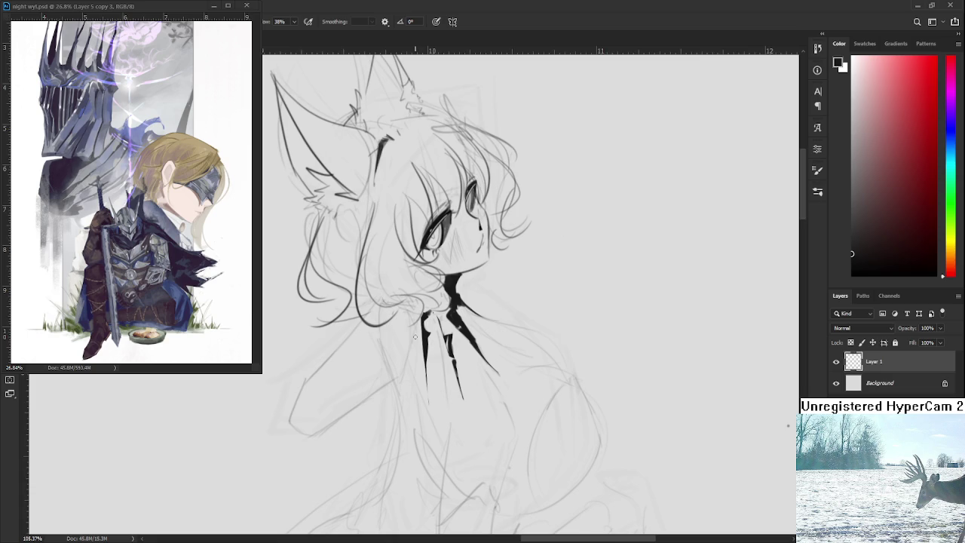
{"action": "left_click_drag", "start_coordinate": [449, 385], "coordinate": [429, 324]}
{"action": "left_click_drag", "start_coordinate": [546, 334], "coordinate": [512, 321]}
{"action": "scroll", "coordinate": [516, 321], "scroll_direction": "down", "scroll_amount": 1}
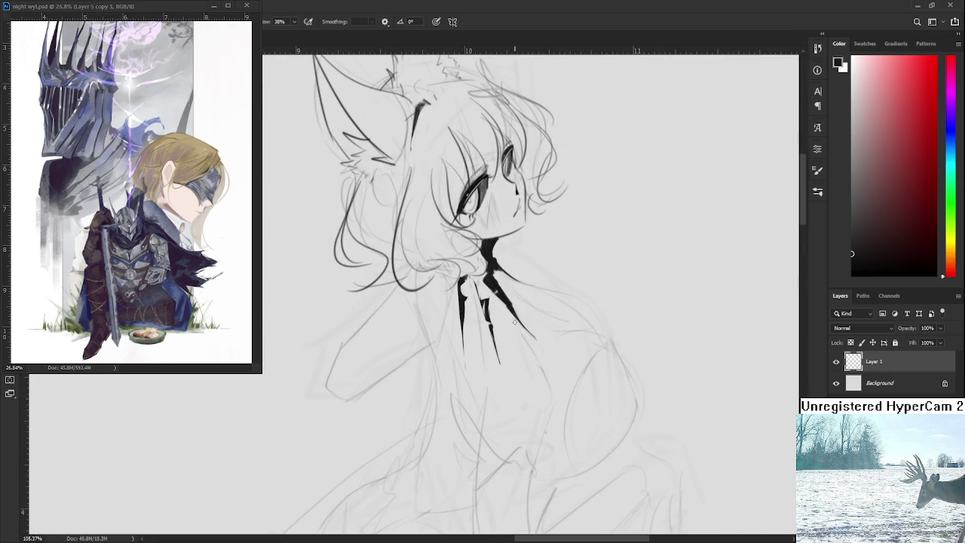
{"action": "scroll", "coordinate": [516, 321], "scroll_direction": "down", "scroll_amount": 2}
{"action": "scroll", "coordinate": [513, 324], "scroll_direction": "down", "scroll_amount": 1}
{"action": "scroll", "coordinate": [512, 324], "scroll_direction": "up", "scroll_amount": 1}
{"action": "left_click_drag", "start_coordinate": [486, 295], "coordinate": [483, 324]}
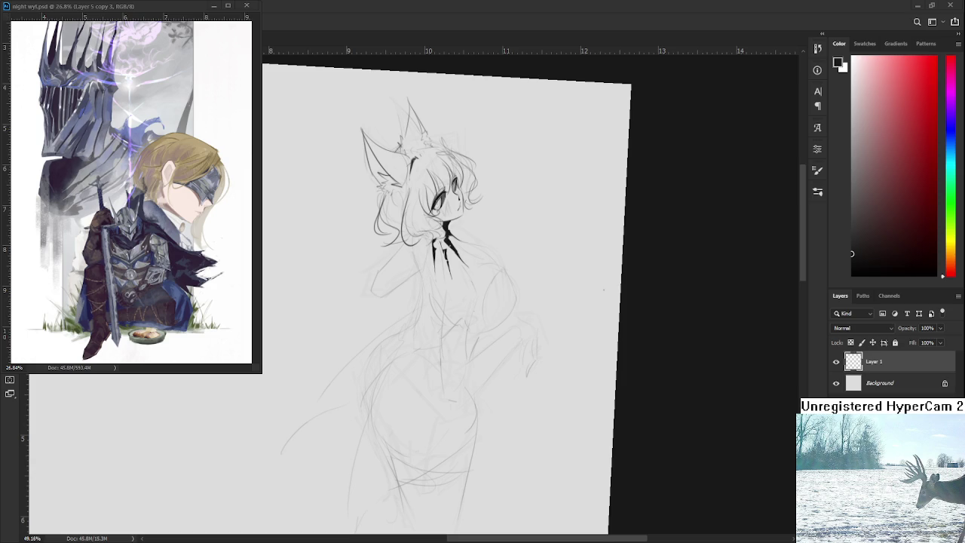
{"action": "scroll", "coordinate": [450, 268], "scroll_direction": "up", "scroll_amount": 1}
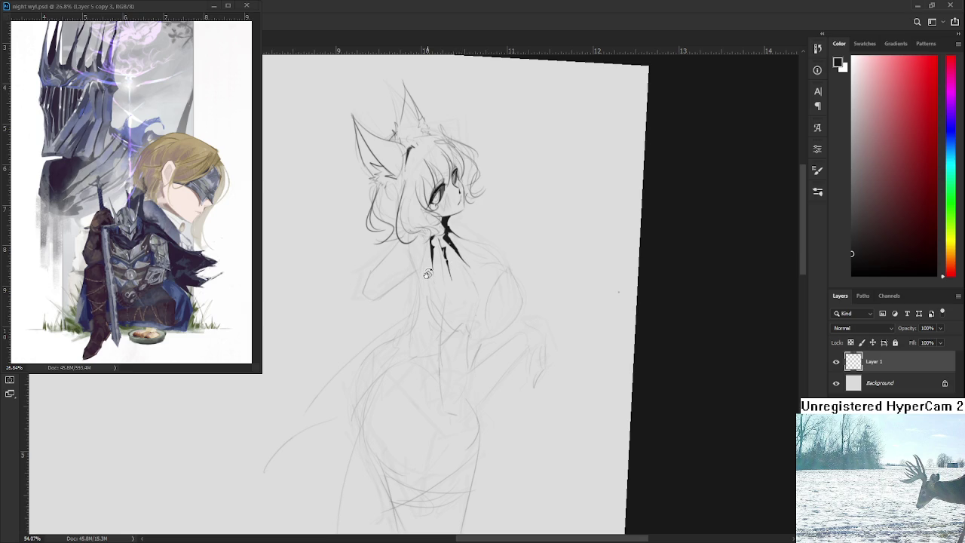
{"action": "left_click_drag", "start_coordinate": [480, 307], "coordinate": [483, 332]}
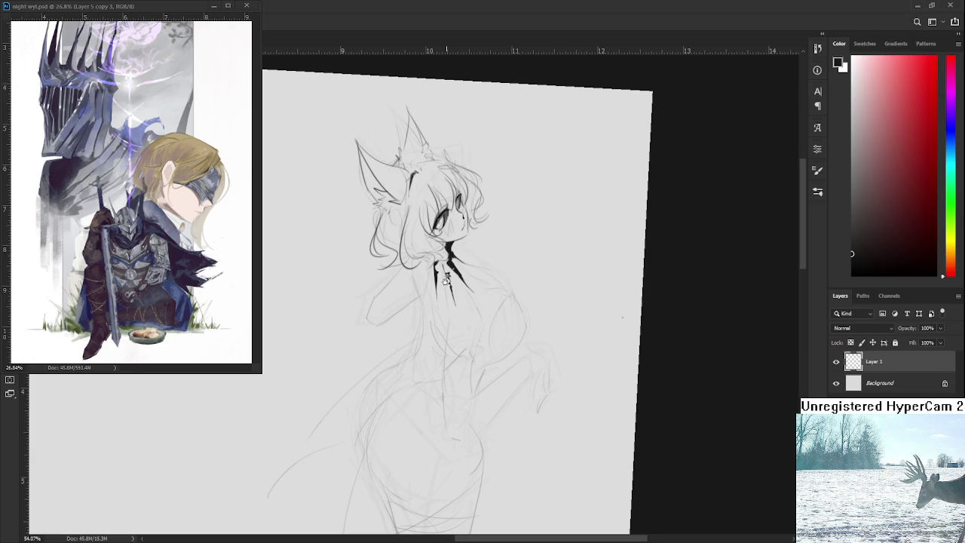
Step: Ink a vertical chest line, compare the sketch with and without it, then remove it
{"action": "scroll", "coordinate": [445, 283], "scroll_direction": "up", "scroll_amount": 1}
{"action": "scroll", "coordinate": [444, 283], "scroll_direction": "up", "scroll_amount": 2}
{"action": "scroll", "coordinate": [445, 284], "scroll_direction": "down", "scroll_amount": 2}
{"action": "scroll", "coordinate": [430, 339], "scroll_direction": "up", "scroll_amount": 1}
{"action": "left_click_drag", "start_coordinate": [435, 273], "coordinate": [431, 336]}
{"action": "key", "text": "ctrl+z"}
{"action": "key", "text": "ctrl+shift+z"}
{"action": "key", "text": "ctrl+z"}
{"action": "key", "text": "ctrl+shift+z"}
{"action": "key", "text": "ctrl+z"}
{"action": "key", "text": "ctrl+shift+z"}
{"action": "key", "text": "ctrl+z"}
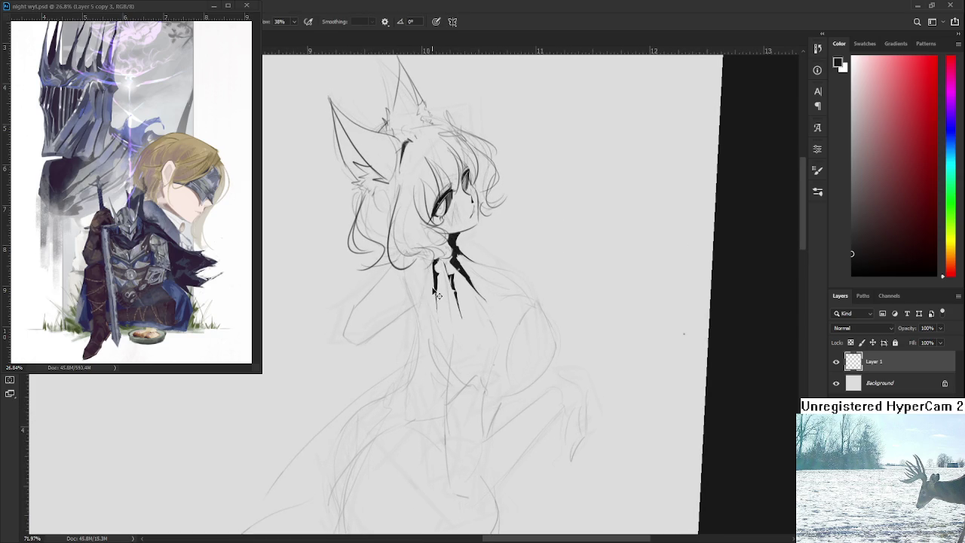
{"action": "key", "text": "ctrl+shift+z"}
{"action": "key", "text": "ctrl+z"}
{"action": "key", "text": "ctrl+shift+z"}
{"action": "key", "text": "ctrl+z"}
{"action": "key", "text": "ctrl+shift+z"}
{"action": "key", "text": "ctrl+z"}
{"action": "key", "text": "ctrl+shift+z"}
{"action": "key", "text": "ctrl+z"}
{"action": "key", "text": "ctrl+shift+z"}
{"action": "key", "text": "ctrl+z"}
{"action": "key", "text": "ctrl+shift+z"}
{"action": "key", "text": "ctrl+z"}
Step: Extend the neck line down toward the chest and erase its lower tail
{"action": "mouse_move", "coordinate": [430, 271]}
{"action": "left_mouse_down"}
{"action": "mouse_move", "coordinate": [432, 315]}
{"action": "mouse_move", "coordinate": [447, 340]}
{"action": "left_mouse_up"}
{"action": "key", "text": "e"}
{"action": "left_click_drag", "start_coordinate": [440, 343], "coordinate": [437, 318]}
{"action": "key", "text": "b"}
{"action": "key", "text": "e"}
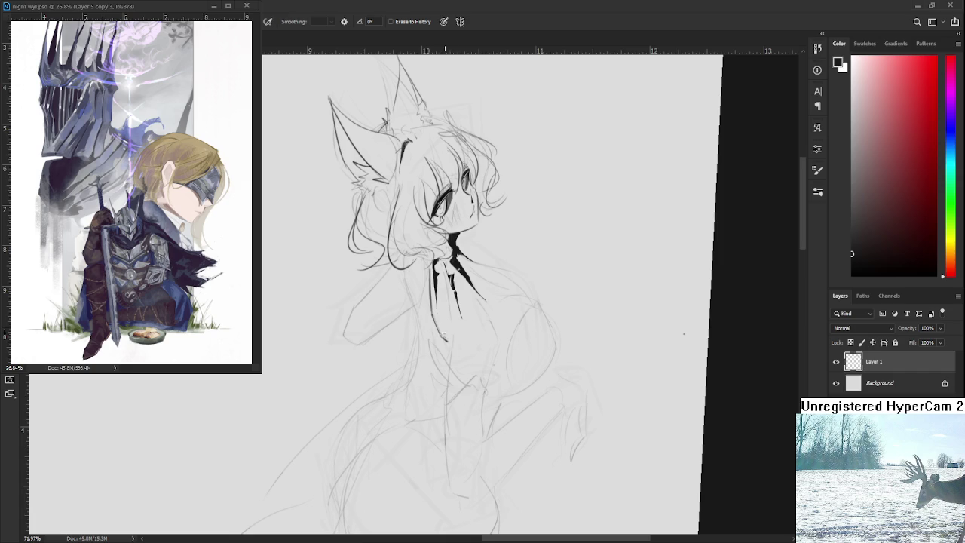
{"action": "key", "text": "b"}
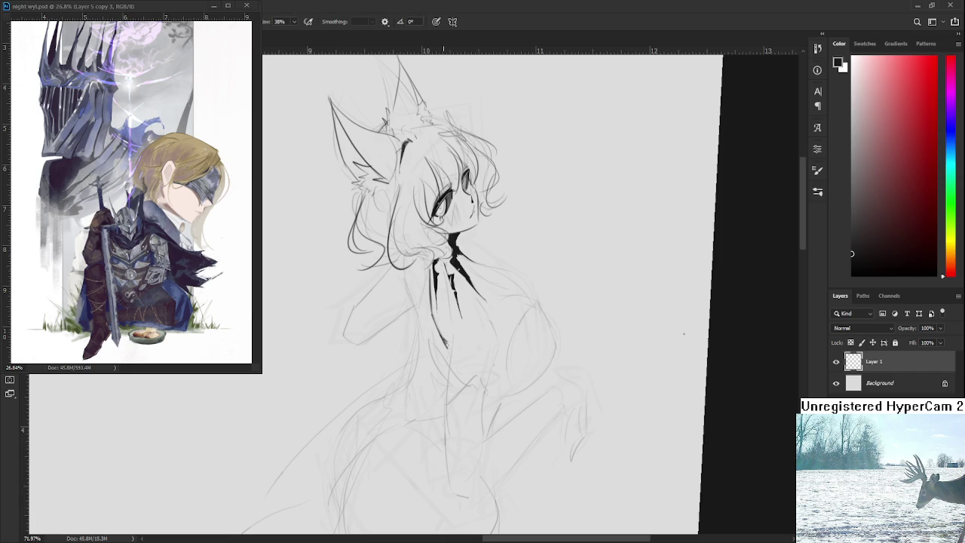
{"action": "key", "text": "e"}
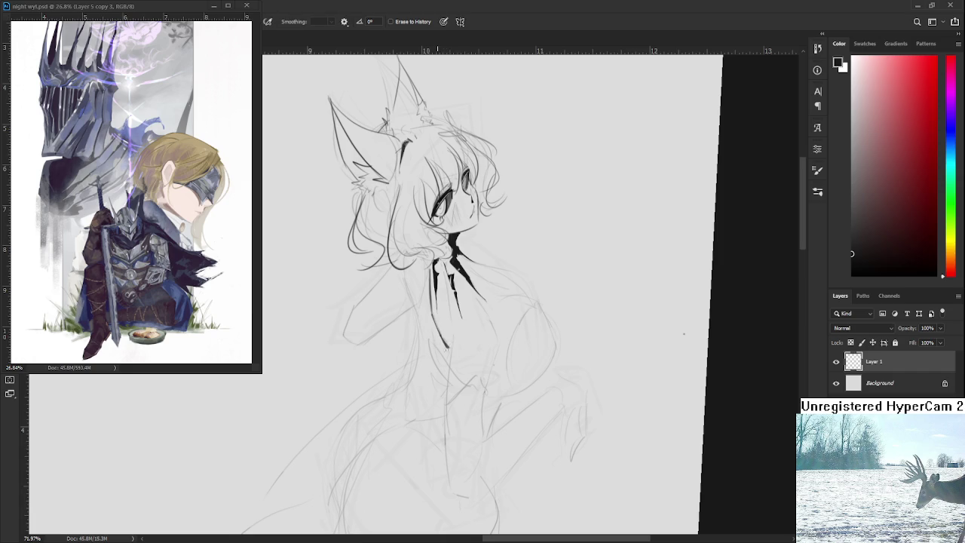
Step: Ink a line down from below the neck, redrawing it after a failed attempt
{"action": "scroll", "coordinate": [451, 284], "scroll_direction": "down", "scroll_amount": 3}
{"action": "scroll", "coordinate": [460, 279], "scroll_direction": "up", "scroll_amount": 2}
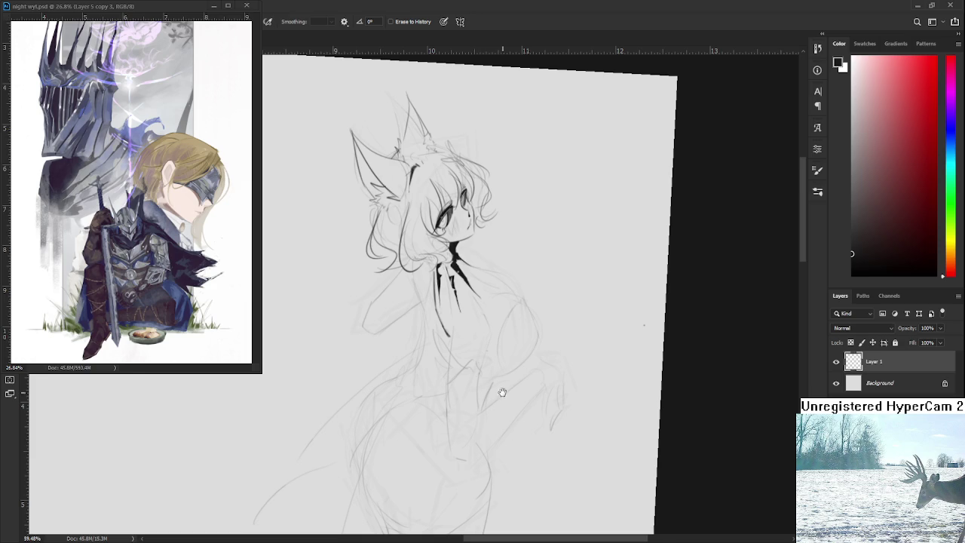
{"action": "left_click_drag", "start_coordinate": [530, 247], "coordinate": [520, 229]}
{"action": "key", "text": "b"}
{"action": "left_click_drag", "start_coordinate": [443, 304], "coordinate": [440, 389]}
{"action": "key", "text": "ctrl+z"}
{"action": "key", "text": "ctrl+z"}
{"action": "left_click_drag", "start_coordinate": [443, 311], "coordinate": [435, 380]}
Step: Extend the inked line from the neck further down the chest
{"action": "left_click_drag", "start_coordinate": [465, 257], "coordinate": [451, 299]}
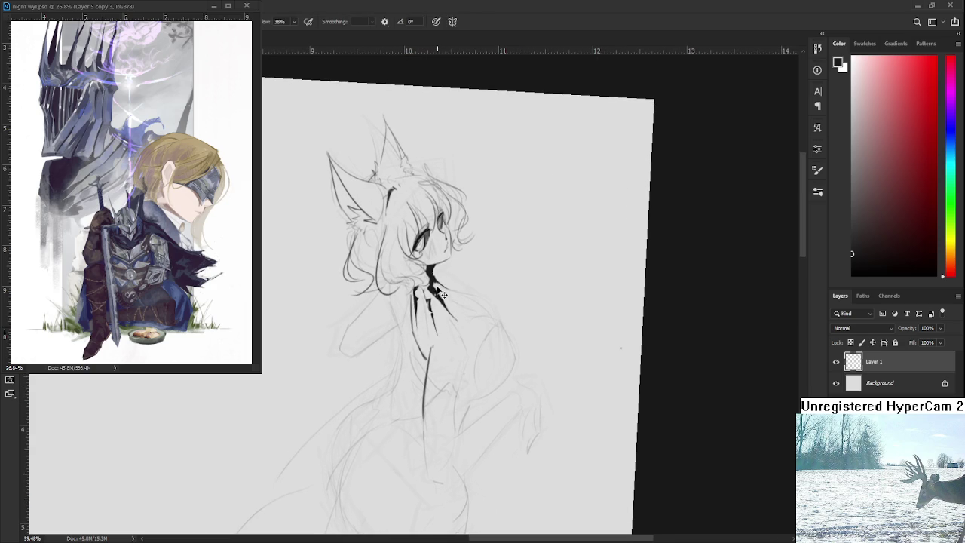
{"action": "key", "text": "ctrl+z"}
{"action": "left_click_drag", "start_coordinate": [447, 306], "coordinate": [462, 338]}
{"action": "scroll", "coordinate": [457, 330], "scroll_direction": "down", "scroll_amount": 3}
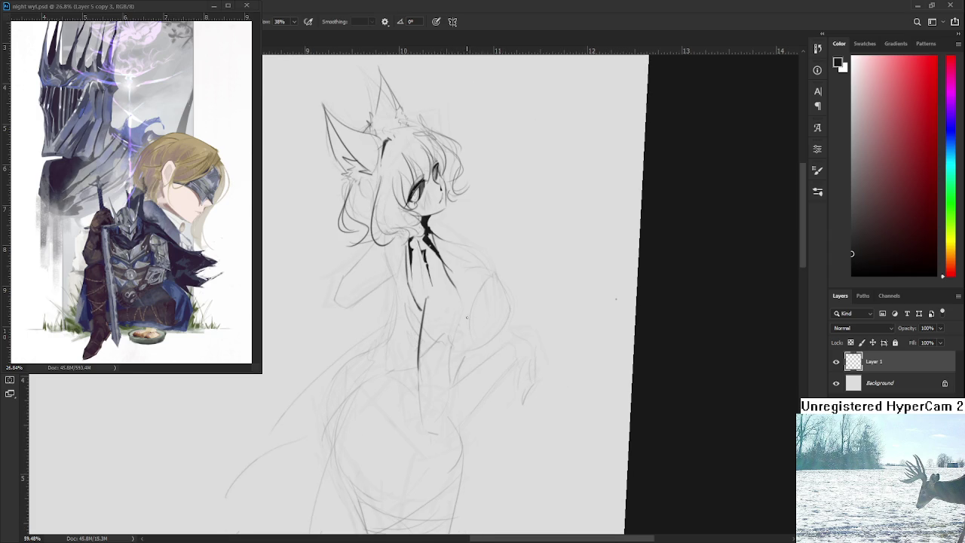
{"action": "left_click_drag", "start_coordinate": [456, 287], "coordinate": [463, 328]}
{"action": "key", "text": "e"}
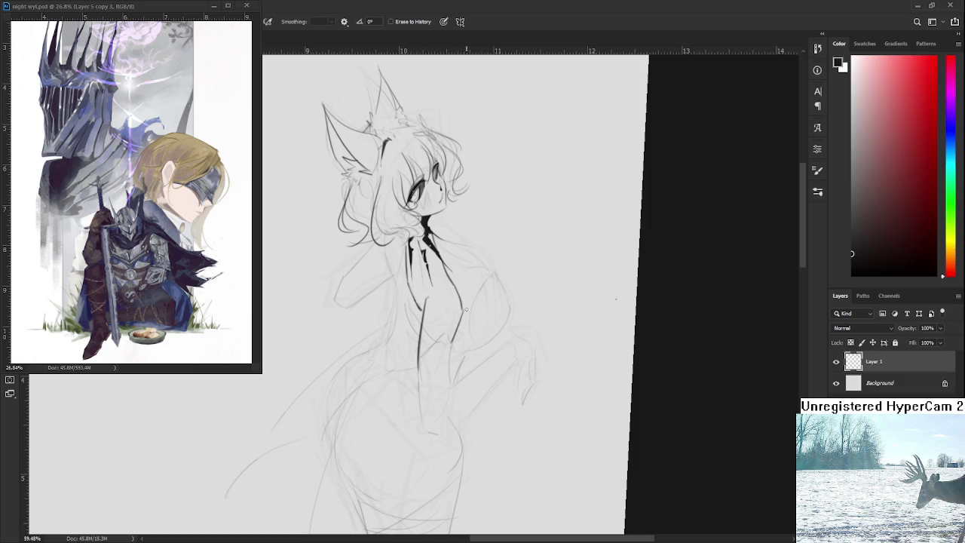
{"action": "left_click_drag", "start_coordinate": [462, 331], "coordinate": [469, 294]}
{"action": "key", "text": "b"}
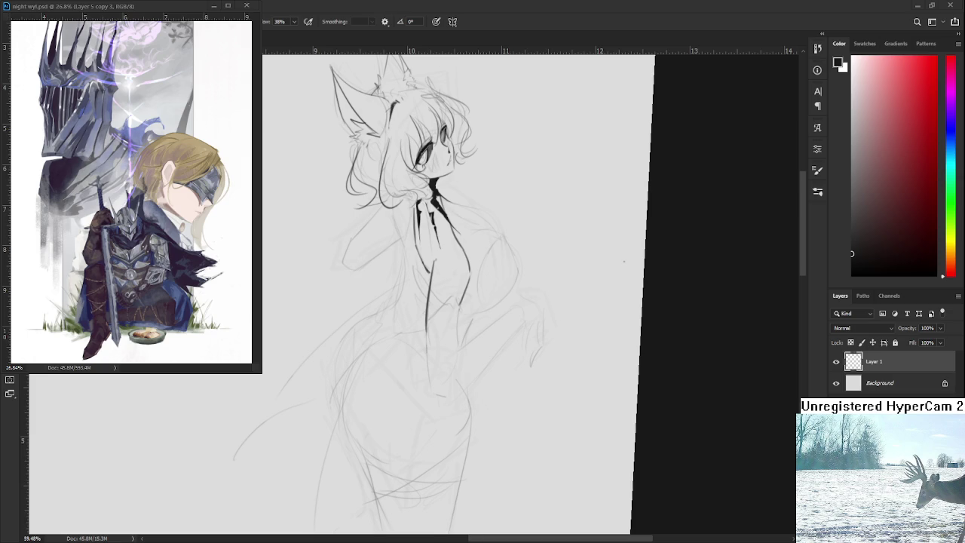
Step: Ink a hooked knot stroke at the base of the chest line
{"action": "mouse_move", "coordinate": [461, 314]}
{"action": "left_mouse_down"}
{"action": "mouse_move", "coordinate": [433, 350]}
{"action": "mouse_move", "coordinate": [426, 330]}
{"action": "mouse_move", "coordinate": [449, 321]}
{"action": "left_mouse_up"}
{"action": "key", "text": "ctrl+z"}
{"action": "key", "text": "ctrl+z"}
{"action": "key", "text": "ctrl+z"}
{"action": "mouse_move", "coordinate": [414, 353]}
{"action": "left_mouse_down"}
{"action": "mouse_move", "coordinate": [448, 326]}
{"action": "mouse_move", "coordinate": [447, 339]}
{"action": "left_mouse_up"}
{"action": "key", "text": "ctrl+z"}
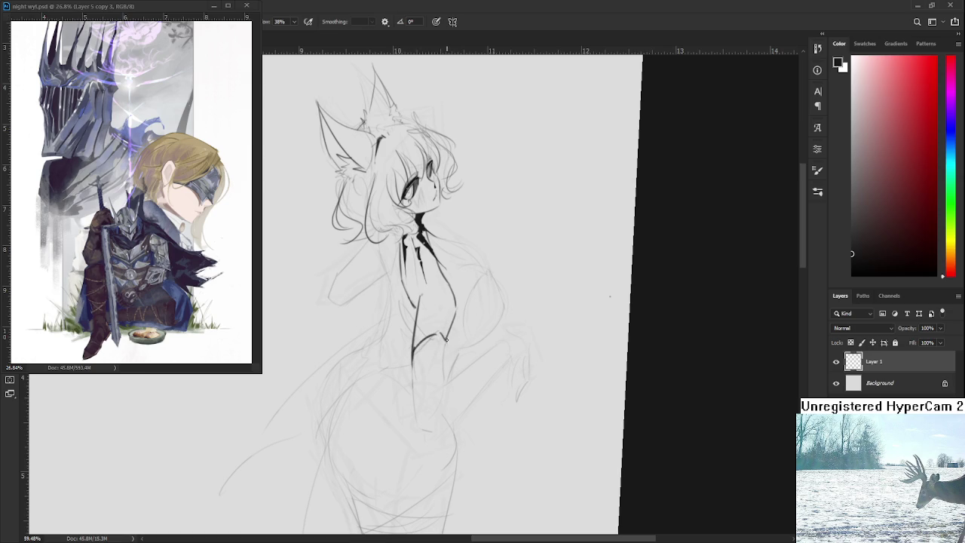
{"action": "mouse_move", "coordinate": [412, 346]}
{"action": "left_mouse_down"}
{"action": "mouse_move", "coordinate": [411, 360]}
{"action": "mouse_move", "coordinate": [436, 341]}
{"action": "mouse_move", "coordinate": [450, 352]}
{"action": "left_mouse_up"}
{"action": "key", "text": "ctrl+z"}
Step: Trace the curving outline up from the hook and add a small curl to the ornament
{"action": "mouse_move", "coordinate": [456, 343]}
{"action": "left_mouse_down"}
{"action": "mouse_move", "coordinate": [415, 328]}
{"action": "mouse_move", "coordinate": [453, 332]}
{"action": "left_mouse_up"}
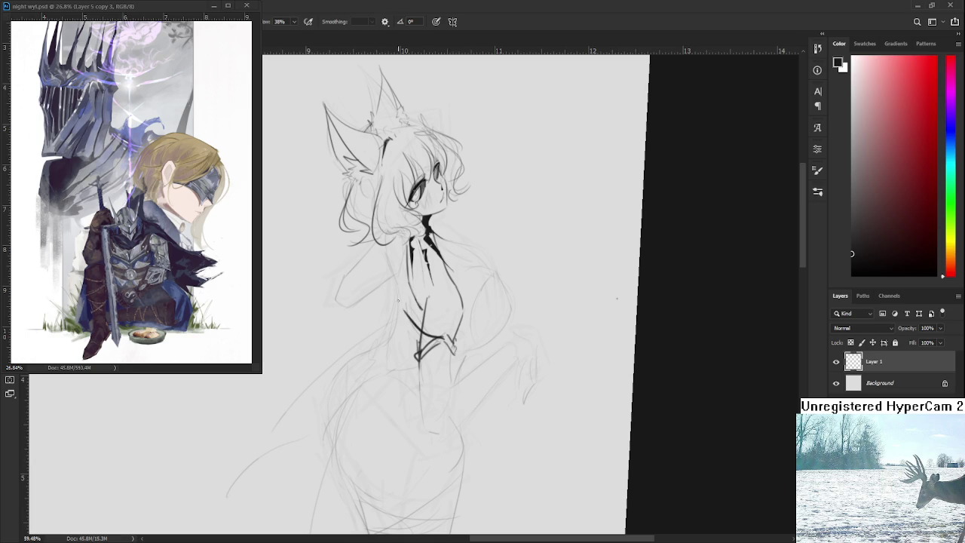
{"action": "left_click_drag", "start_coordinate": [420, 340], "coordinate": [402, 297]}
{"action": "left_click_drag", "start_coordinate": [411, 388], "coordinate": [422, 377]}
{"action": "key", "text": "e"}
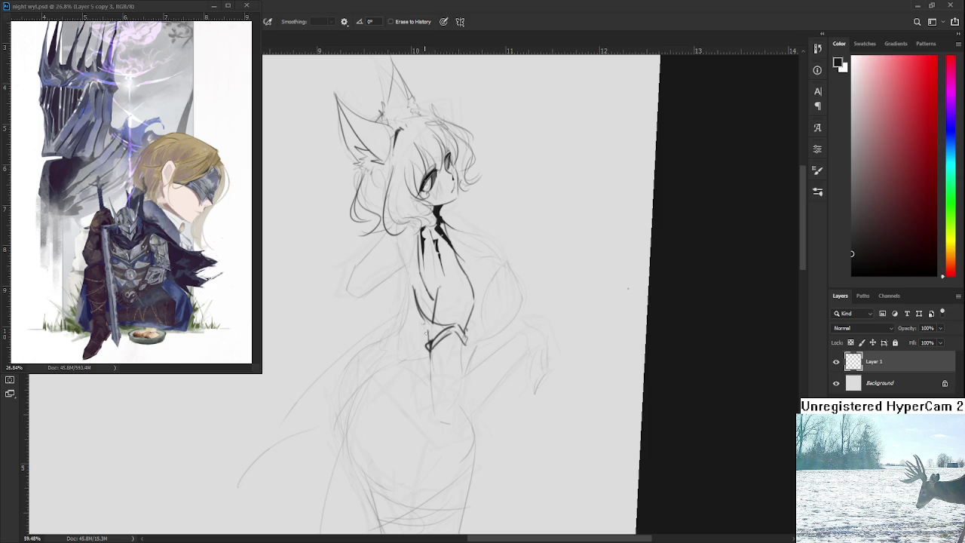
{"action": "key", "text": "b"}
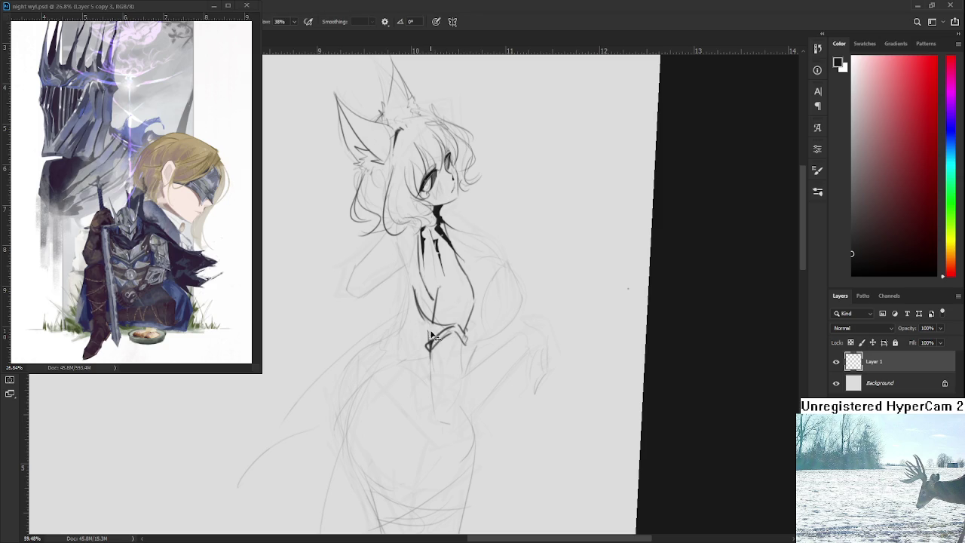
{"action": "left_click_drag", "start_coordinate": [433, 335], "coordinate": [429, 338]}
Step: Ink a long line down from the chest ornament, then redraw and darken it
{"action": "left_click_drag", "start_coordinate": [478, 319], "coordinate": [456, 362]}
{"action": "key", "text": "e"}
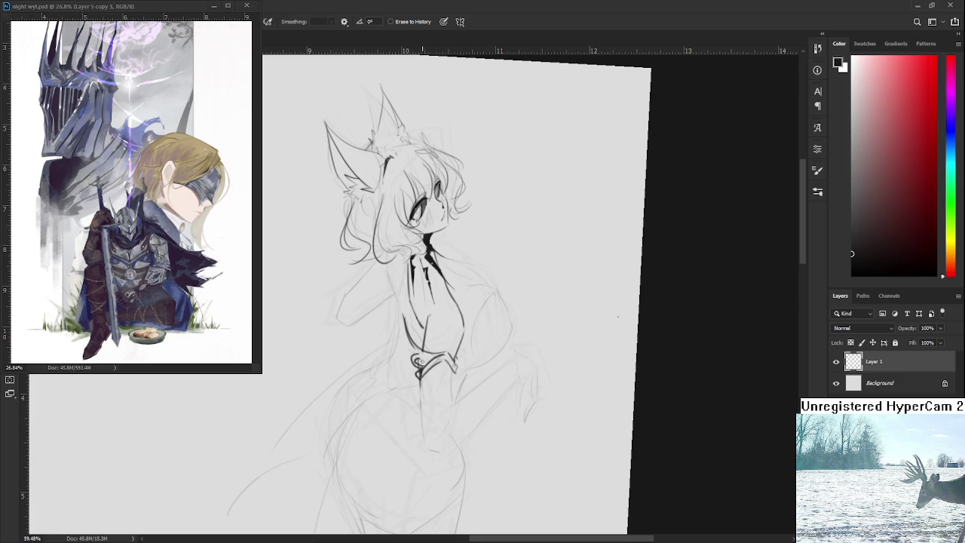
{"action": "key", "text": "b"}
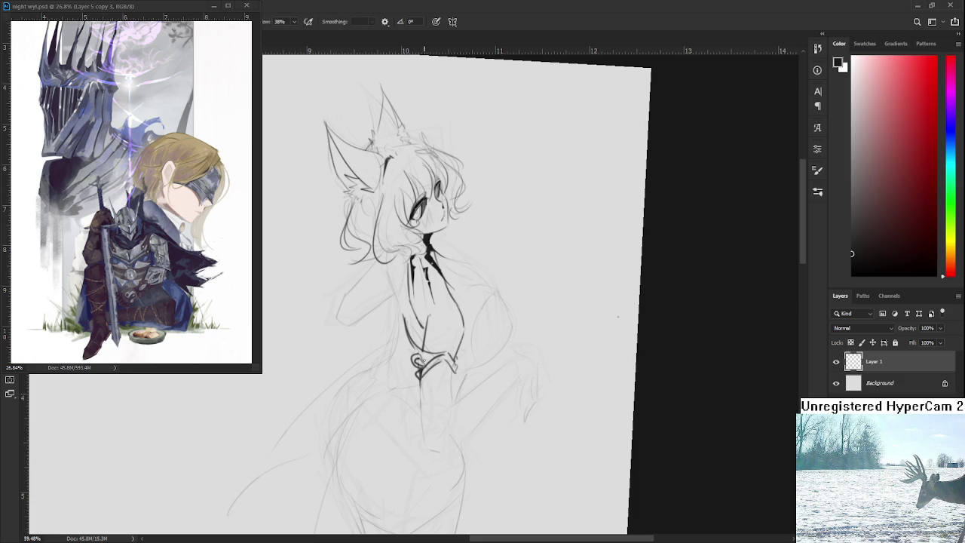
{"action": "left_click_drag", "start_coordinate": [454, 361], "coordinate": [445, 315]}
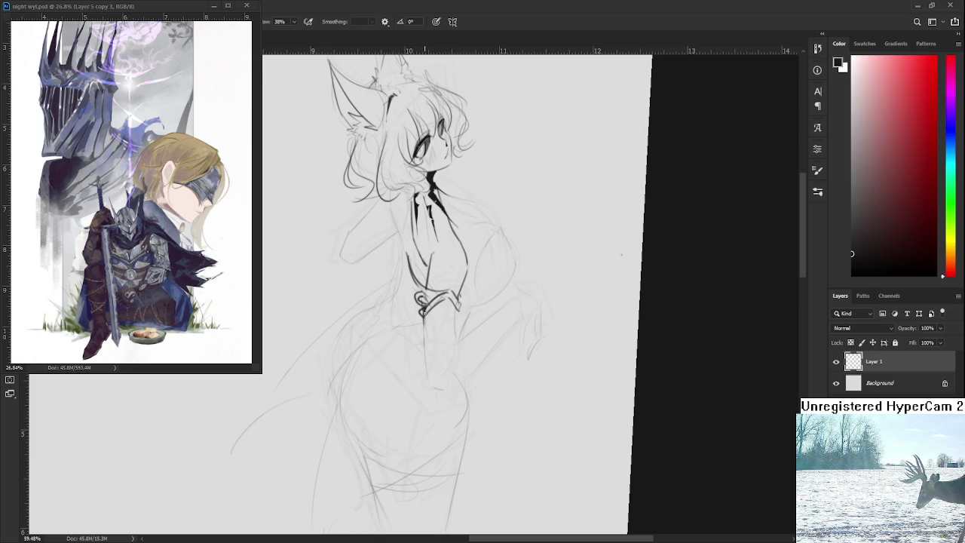
{"action": "left_click_drag", "start_coordinate": [423, 312], "coordinate": [417, 366]}
{"action": "key", "text": "ctrl+z"}
{"action": "left_click_drag", "start_coordinate": [423, 312], "coordinate": [418, 366]}
{"action": "mouse_move", "coordinate": [418, 366]}
{"action": "left_mouse_down"}
{"action": "mouse_move", "coordinate": [450, 299]}
{"action": "mouse_move", "coordinate": [452, 312]}
{"action": "left_mouse_up"}
Step: Zoom in and out to review the new torso line
{"action": "scroll", "coordinate": [457, 253], "scroll_direction": "down", "scroll_amount": 3}
{"action": "scroll", "coordinate": [458, 253], "scroll_direction": "down", "scroll_amount": 2}
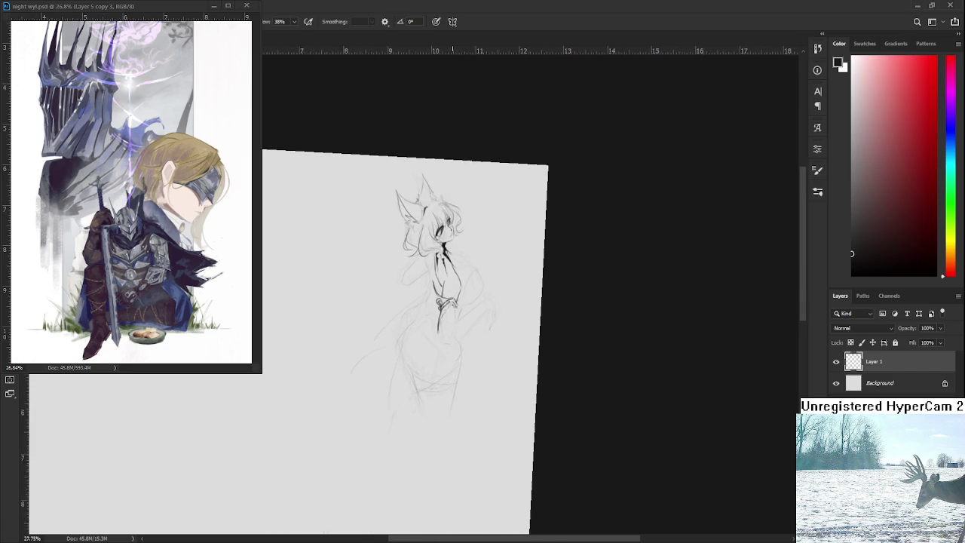
{"action": "scroll", "coordinate": [457, 253], "scroll_direction": "up", "scroll_amount": 5}
{"action": "scroll", "coordinate": [457, 253], "scroll_direction": "up", "scroll_amount": 2}
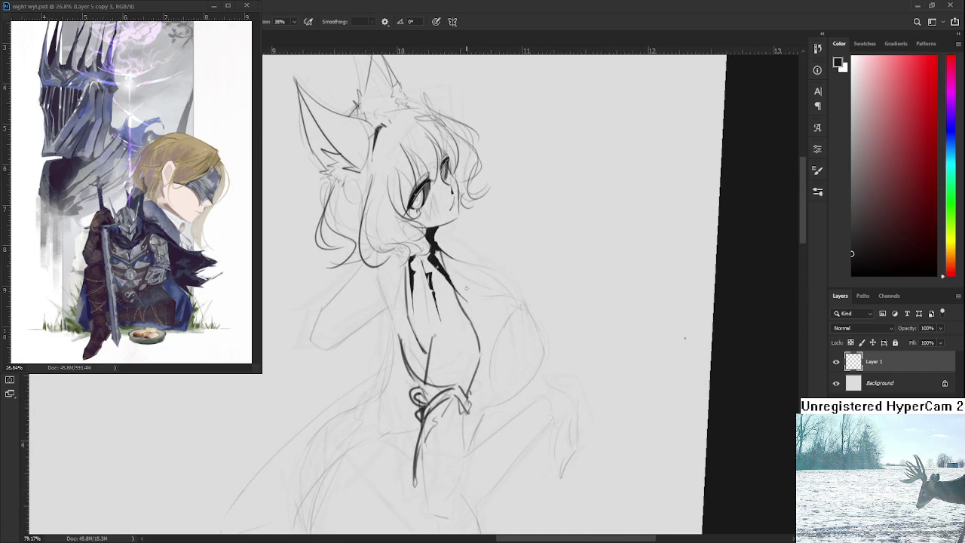
{"action": "scroll", "coordinate": [463, 271], "scroll_direction": "down", "scroll_amount": 2}
{"action": "scroll", "coordinate": [472, 290], "scroll_direction": "down", "scroll_amount": 2}
{"action": "scroll", "coordinate": [472, 292], "scroll_direction": "up", "scroll_amount": 2}
{"action": "scroll", "coordinate": [472, 292], "scroll_direction": "up", "scroll_amount": 1}
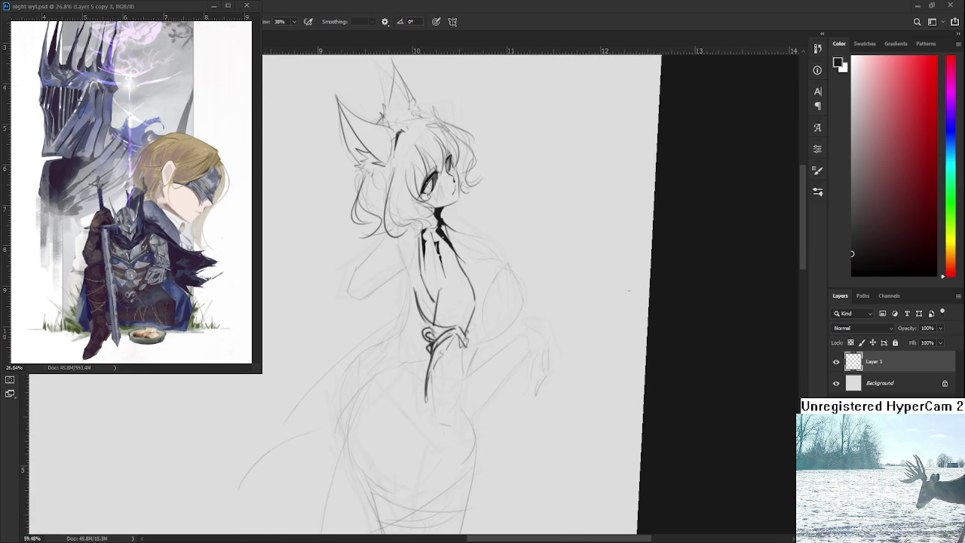
{"action": "scroll", "coordinate": [451, 380], "scroll_direction": "up", "scroll_amount": 1}
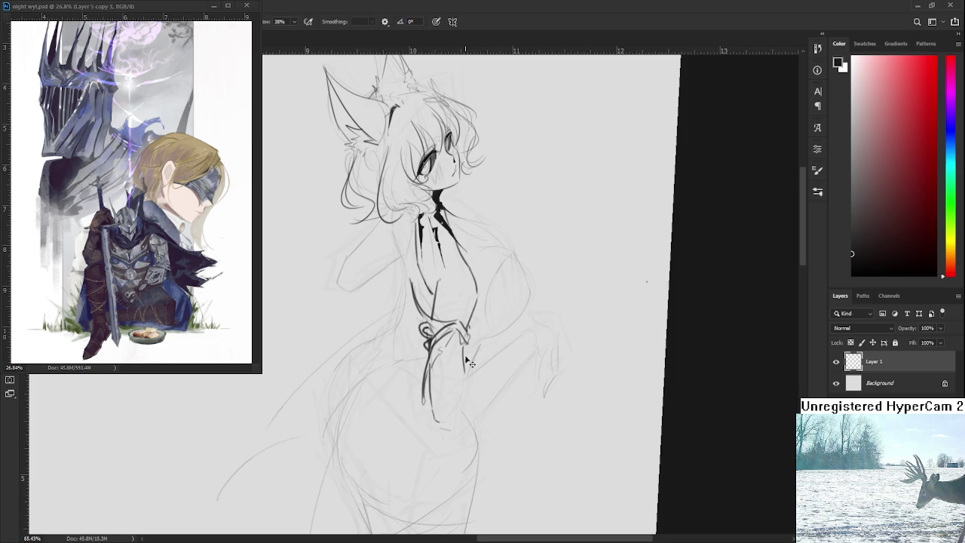
Step: Ink the upper arm line beside the waist, retrying it several times
{"action": "left_click_drag", "start_coordinate": [461, 345], "coordinate": [445, 417]}
{"action": "key", "text": "ctrl+z"}
{"action": "left_click_drag", "start_coordinate": [461, 377], "coordinate": [511, 347]}
{"action": "key", "text": "ctrl+z"}
{"action": "left_click_drag", "start_coordinate": [460, 377], "coordinate": [511, 347]}
{"action": "key", "text": "ctrl+z"}
{"action": "mouse_move", "coordinate": [460, 376]}
{"action": "left_mouse_down"}
{"action": "mouse_move", "coordinate": [512, 345]}
{"action": "mouse_move", "coordinate": [537, 358]}
{"action": "mouse_move", "coordinate": [531, 352]}
{"action": "left_mouse_up"}
{"action": "key", "text": "ctrl+z"}
{"action": "key", "text": "ctrl+z"}
{"action": "key", "text": "ctrl+z"}
Step: Ink the lower arm line running down-left
{"action": "left_click_drag", "start_coordinate": [528, 354], "coordinate": [483, 402]}
{"action": "key", "text": "ctrl+z"}
{"action": "key", "text": "ctrl+z"}
{"action": "mouse_move", "coordinate": [528, 353]}
{"action": "left_mouse_down"}
{"action": "mouse_move", "coordinate": [479, 410]}
{"action": "mouse_move", "coordinate": [446, 422]}
{"action": "left_mouse_up"}
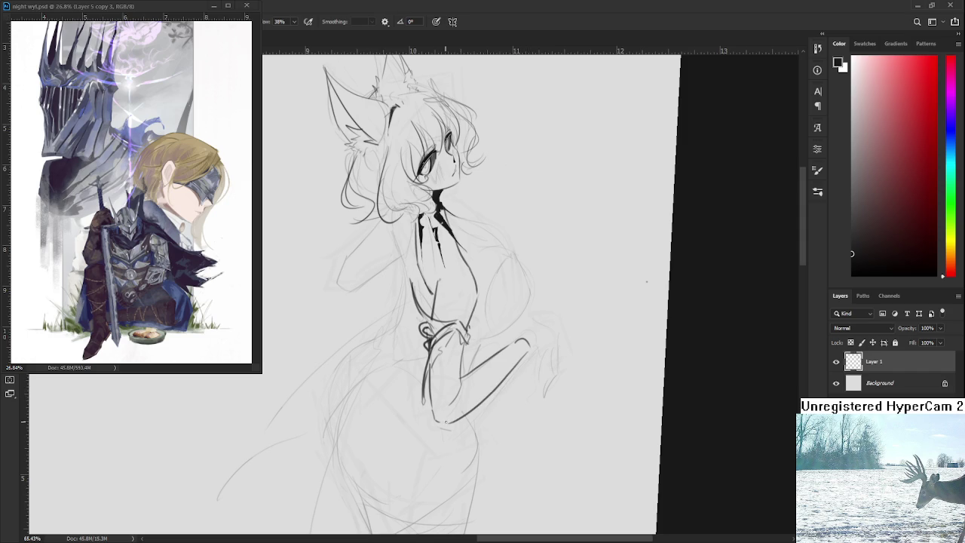
{"action": "key", "text": "ctrl+z"}
{"action": "key", "text": "e"}
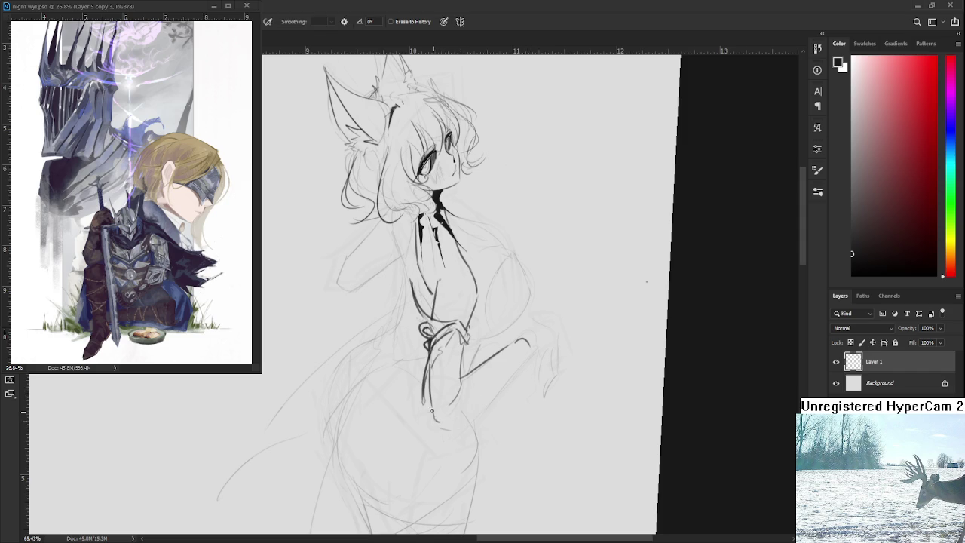
{"action": "key", "text": "b"}
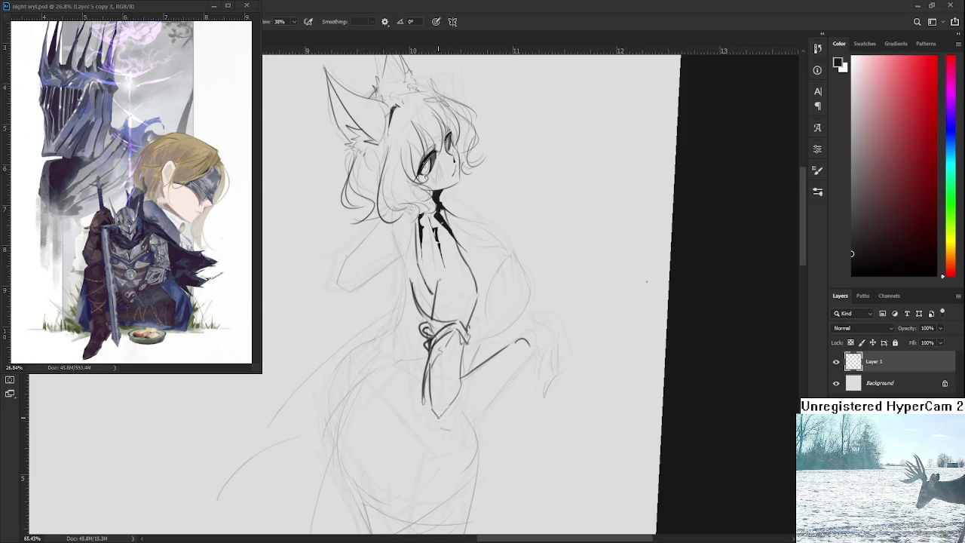
Step: Draw the diagonal stroke under the arm and erase its upper tip
{"action": "mouse_move", "coordinate": [435, 412]}
{"action": "left_mouse_down"}
{"action": "mouse_move", "coordinate": [472, 399]}
{"action": "mouse_move", "coordinate": [515, 362]}
{"action": "left_mouse_up"}
{"action": "key", "text": "ctrl+z"}
{"action": "left_click_drag", "start_coordinate": [451, 421], "coordinate": [504, 370]}
{"action": "key", "text": "ctrl+z"}
{"action": "left_click_drag", "start_coordinate": [440, 420], "coordinate": [522, 354]}
{"action": "key", "text": "e"}
{"action": "left_click_drag", "start_coordinate": [528, 341], "coordinate": [519, 352]}
{"action": "key", "text": "b"}
Step: Ink the forearm ending in a curved hand hook and lighten the stroke's start
{"action": "mouse_move", "coordinate": [456, 372]}
{"action": "left_mouse_down"}
{"action": "mouse_move", "coordinate": [503, 345]}
{"action": "mouse_move", "coordinate": [520, 355]}
{"action": "left_mouse_up"}
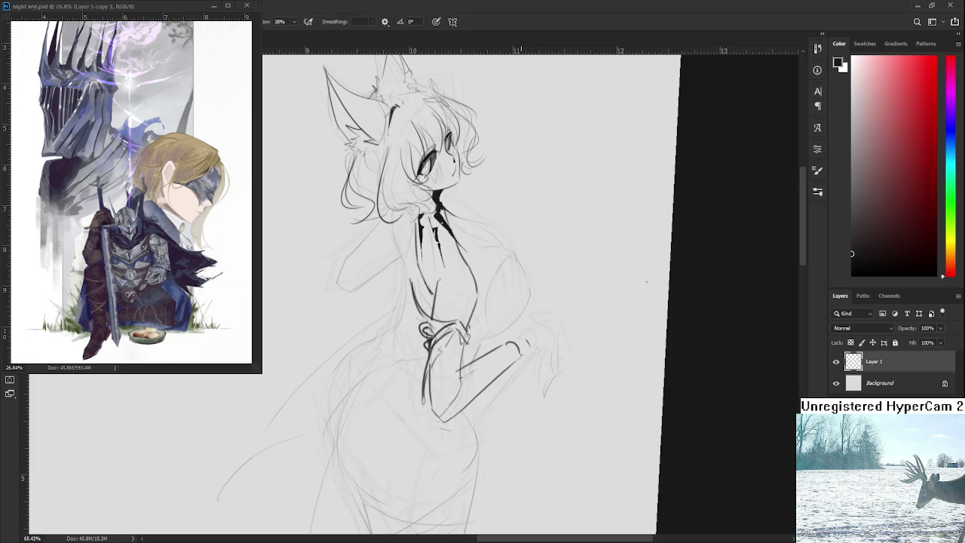
{"action": "key", "text": "e"}
{"action": "mouse_move", "coordinate": [459, 377]}
{"action": "left_mouse_down"}
{"action": "mouse_move", "coordinate": [458, 355]}
{"action": "mouse_move", "coordinate": [460, 381]}
{"action": "left_mouse_up"}
{"action": "key", "text": "b"}
{"action": "key", "text": "e"}
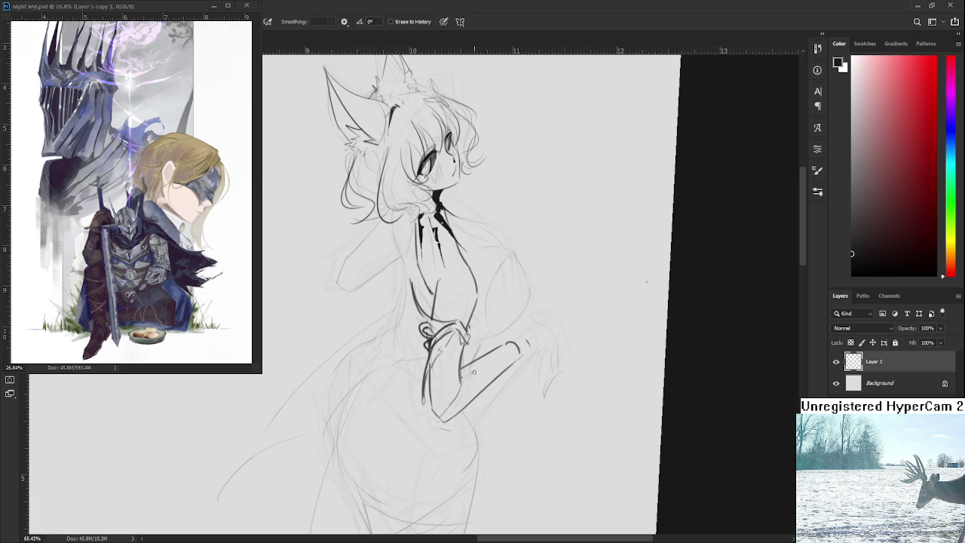
Step: Erase stray marks near the hand and remove the short arc there
{"action": "scroll", "coordinate": [573, 316], "scroll_direction": "down", "scroll_amount": 3}
{"action": "scroll", "coordinate": [491, 356], "scroll_direction": "down", "scroll_amount": 4}
{"action": "scroll", "coordinate": [577, 236], "scroll_direction": "up", "scroll_amount": 1}
{"action": "scroll", "coordinate": [557, 287], "scroll_direction": "up", "scroll_amount": 1}
{"action": "scroll", "coordinate": [539, 339], "scroll_direction": "up", "scroll_amount": 1}
{"action": "scroll", "coordinate": [521, 395], "scroll_direction": "up", "scroll_amount": 1}
{"action": "scroll", "coordinate": [521, 395], "scroll_direction": "up", "scroll_amount": 1}
{"action": "scroll", "coordinate": [543, 368], "scroll_direction": "up", "scroll_amount": 1}
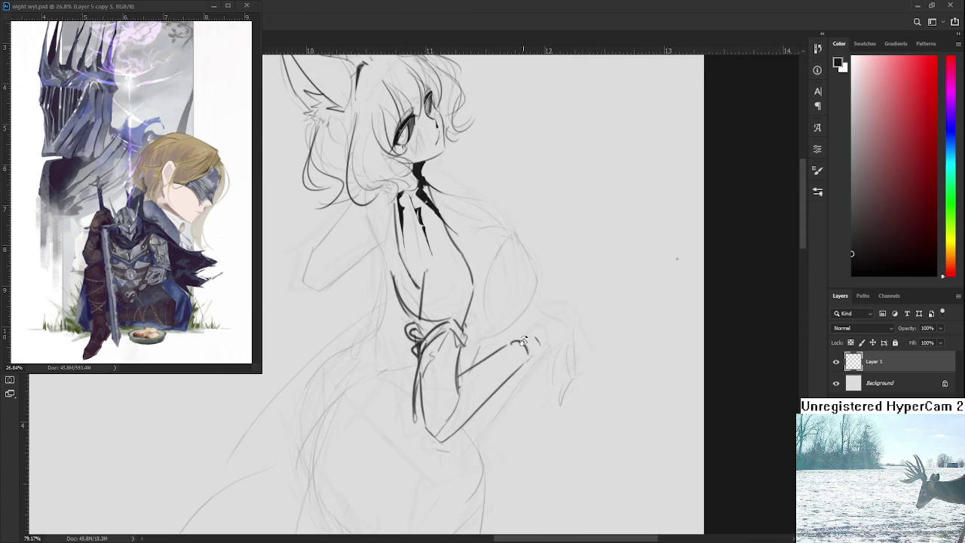
{"action": "mouse_move", "coordinate": [564, 341]}
{"action": "left_mouse_down"}
{"action": "mouse_move", "coordinate": [537, 340]}
{"action": "mouse_move", "coordinate": [535, 323]}
{"action": "mouse_move", "coordinate": [529, 355]}
{"action": "mouse_move", "coordinate": [548, 349]}
{"action": "mouse_move", "coordinate": [536, 382]}
{"action": "left_mouse_up"}
{"action": "key", "text": "b"}
{"action": "key", "text": "ctrl+z"}
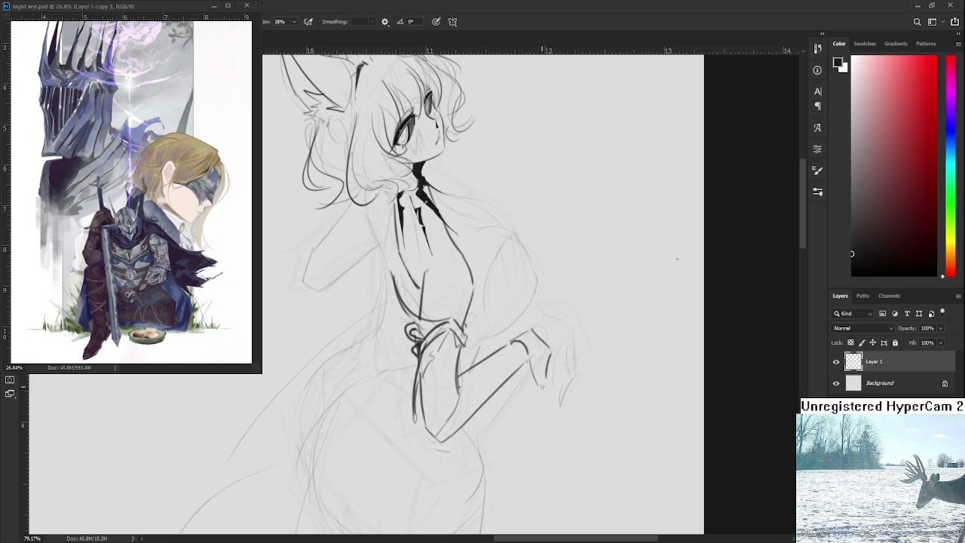
{"action": "scroll", "coordinate": [544, 377], "scroll_direction": "down", "scroll_amount": 2}
{"action": "scroll", "coordinate": [545, 381], "scroll_direction": "down", "scroll_amount": 3}
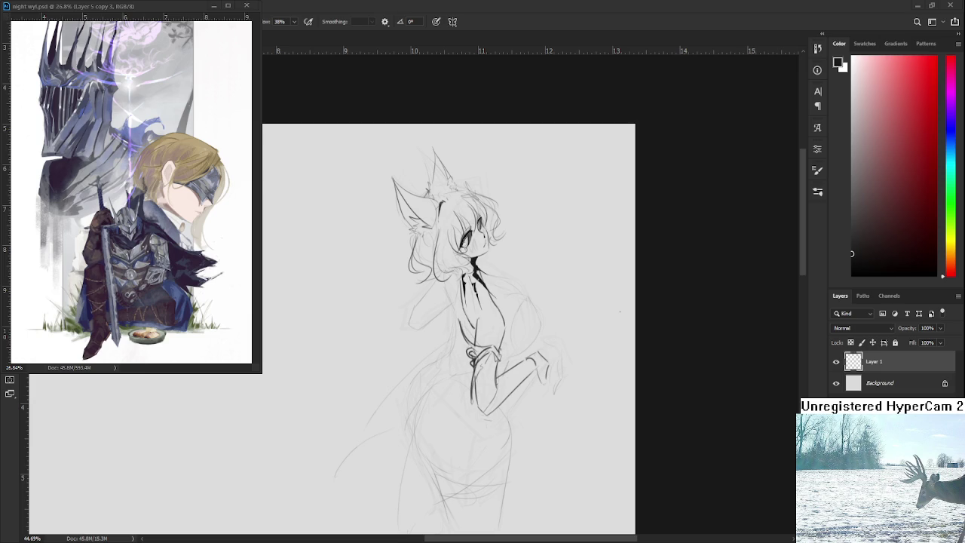
{"action": "left_click_drag", "start_coordinate": [481, 395], "coordinate": [454, 383]}
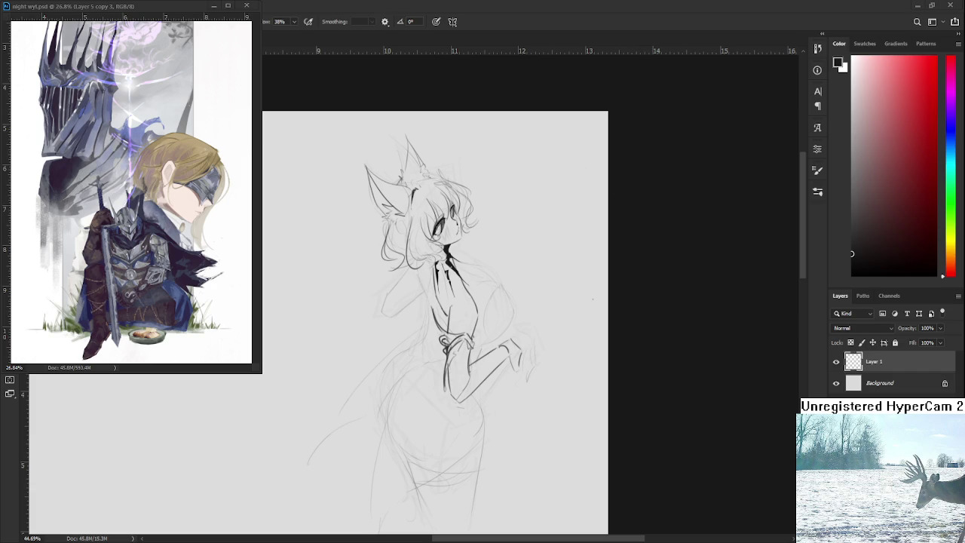
Step: At 79.17% zoom, draw a short line on the chest and undo it for a retry
{"action": "scroll", "coordinate": [483, 277], "scroll_direction": "up", "scroll_amount": 4}
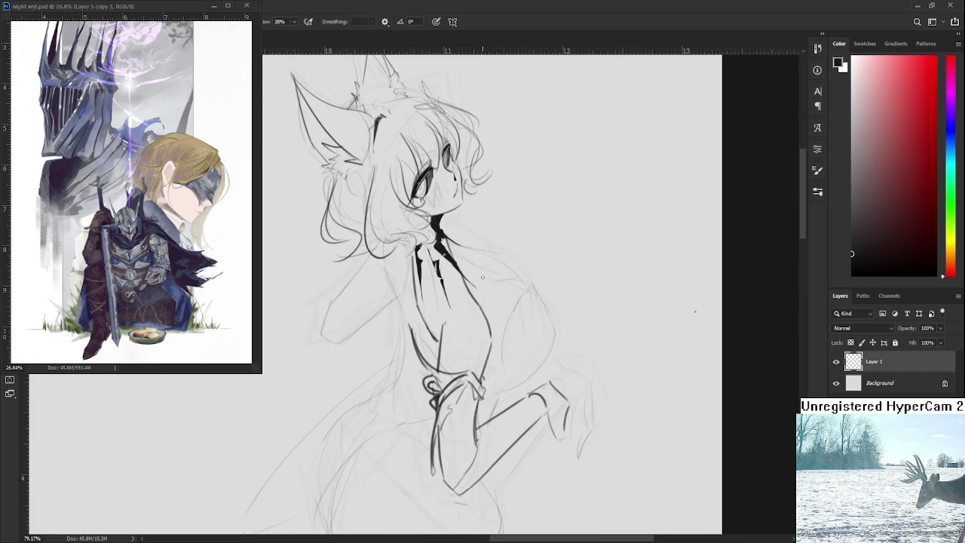
{"action": "mouse_move", "coordinate": [472, 290]}
{"action": "left_mouse_down"}
{"action": "mouse_move", "coordinate": [525, 285]}
{"action": "mouse_move", "coordinate": [520, 269]}
{"action": "mouse_move", "coordinate": [524, 281]}
{"action": "left_mouse_up"}
{"action": "key", "text": "ctrl+z"}
{"action": "key", "text": "ctrl+z"}
{"action": "key", "text": "ctrl+z"}
{"action": "key", "text": "ctrl+z"}
{"action": "key", "text": "ctrl+z"}
{"action": "key", "text": "ctrl+z"}
{"action": "key", "text": "ctrl+z"}
{"action": "key", "text": "ctrl+z"}
{"action": "key", "text": "ctrl+z"}
{"action": "key", "text": "ctrl+z"}
{"action": "scroll", "coordinate": [518, 344], "scroll_direction": "down", "scroll_amount": 2}
Step: At 65.43% zoom, draw a short faint line beside the hand, then redraw it cleaner
{"action": "scroll", "coordinate": [517, 344], "scroll_direction": "down", "scroll_amount": 2}
{"action": "scroll", "coordinate": [517, 345], "scroll_direction": "up", "scroll_amount": 3}
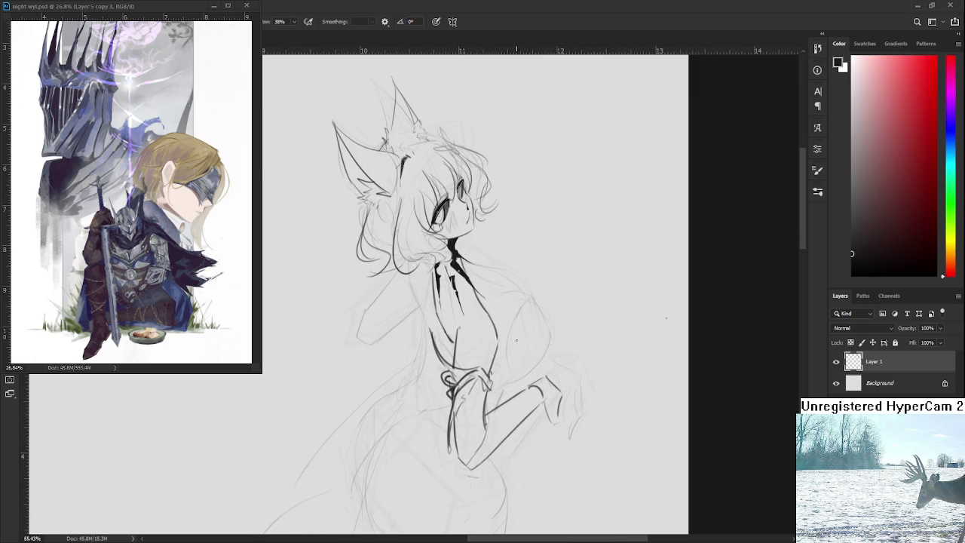
{"action": "scroll", "coordinate": [475, 343], "scroll_direction": "up", "scroll_amount": 1}
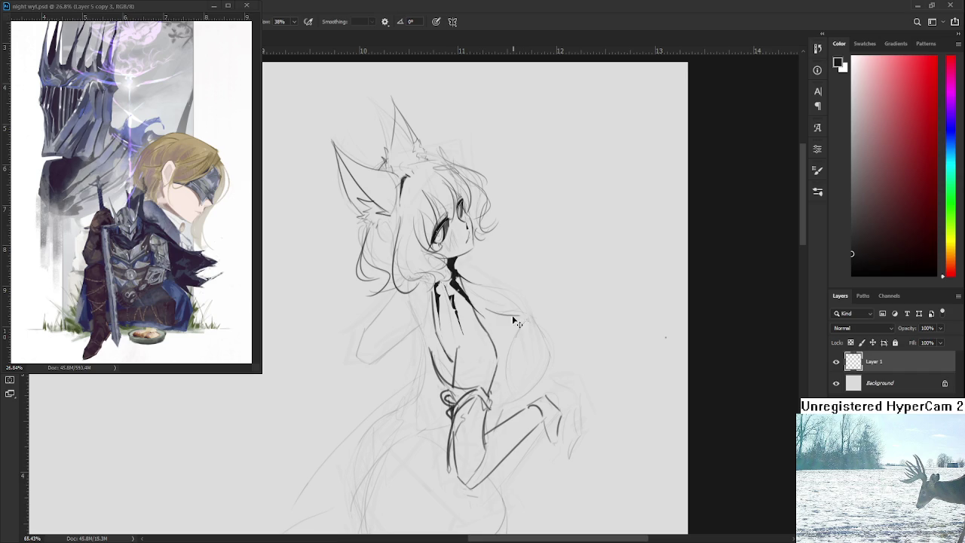
{"action": "left_click_drag", "start_coordinate": [525, 310], "coordinate": [503, 311]}
{"action": "left_click_drag", "start_coordinate": [514, 312], "coordinate": [494, 313]}
Step: Draw a curved stroke down beside the shoulder, undoing the first three attempts
{"action": "scroll", "coordinate": [590, 469], "scroll_direction": "down", "scroll_amount": 1}
{"action": "scroll", "coordinate": [468, 325], "scroll_direction": "up", "scroll_amount": 1}
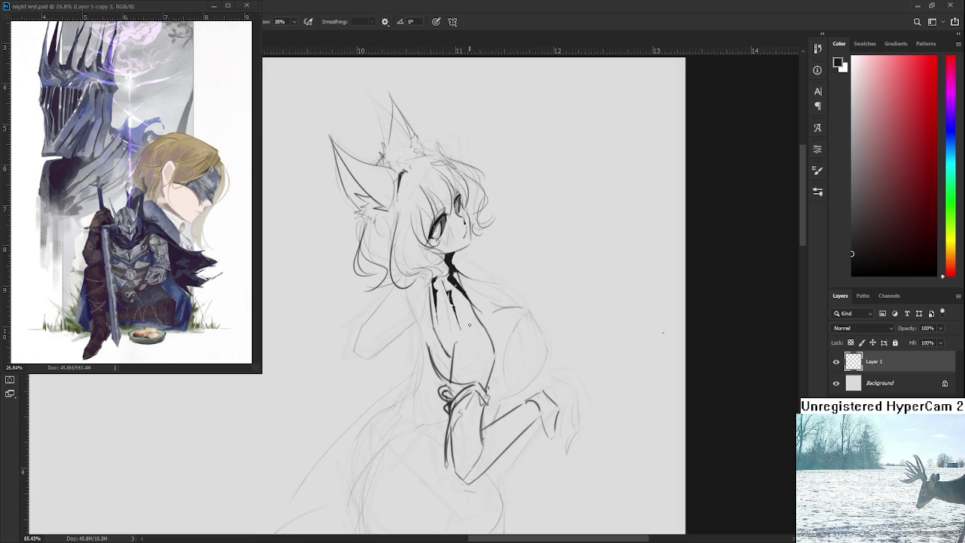
{"action": "scroll", "coordinate": [472, 340], "scroll_direction": "right", "scroll_amount": 2}
{"action": "left_click_drag", "start_coordinate": [464, 307], "coordinate": [442, 374]}
{"action": "key", "text": "ctrl+z"}
{"action": "left_click_drag", "start_coordinate": [465, 309], "coordinate": [441, 373]}
{"action": "key", "text": "ctrl+z"}
{"action": "key", "text": "ctrl+z"}
{"action": "left_click_drag", "start_coordinate": [464, 307], "coordinate": [441, 377]}
{"action": "key", "text": "ctrl+z"}
{"action": "key", "text": "ctrl+z"}
Step: Keep redrawing the shoulder curve until a slightly longer version sits right
{"action": "left_click_drag", "start_coordinate": [469, 305], "coordinate": [448, 340]}
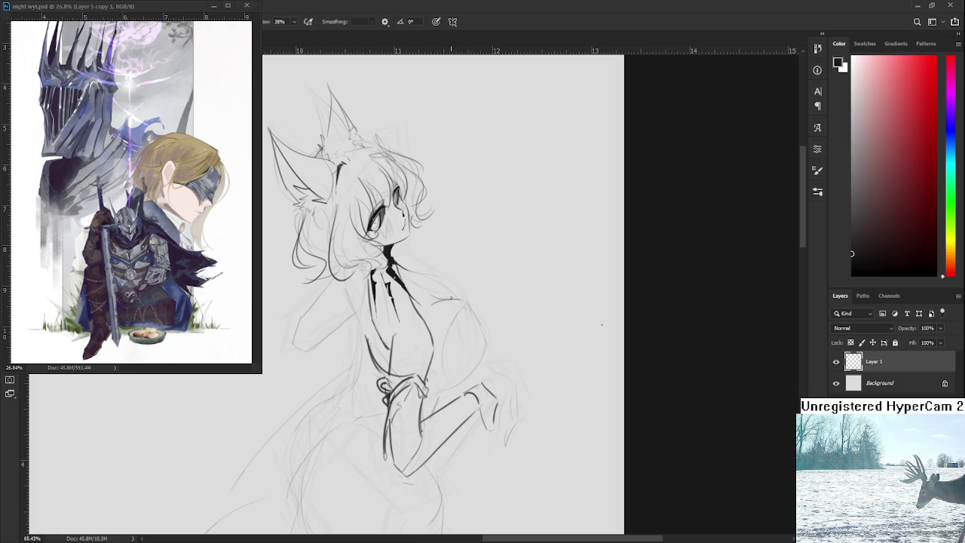
{"action": "left_click_drag", "start_coordinate": [462, 312], "coordinate": [441, 374]}
{"action": "key", "text": "ctrl+z"}
{"action": "key", "text": "ctrl+z"}
{"action": "left_click_drag", "start_coordinate": [470, 306], "coordinate": [442, 370]}
{"action": "key", "text": "ctrl+z"}
{"action": "mouse_move", "coordinate": [468, 303]}
{"action": "left_mouse_down"}
{"action": "mouse_move", "coordinate": [450, 315]}
{"action": "mouse_move", "coordinate": [445, 363]}
{"action": "left_mouse_up"}
{"action": "key", "text": "ctrl+z"}
{"action": "key", "text": "ctrl+z"}
{"action": "key", "text": "ctrl+z"}
{"action": "mouse_move", "coordinate": [469, 303]}
{"action": "left_mouse_down"}
{"action": "mouse_move", "coordinate": [445, 344]}
{"action": "mouse_move", "coordinate": [442, 370]}
{"action": "mouse_move", "coordinate": [455, 384]}
{"action": "left_mouse_up"}
{"action": "key", "text": "ctrl+z"}
{"action": "key", "text": "ctrl+z"}
{"action": "key", "text": "ctrl+z"}
{"action": "key", "text": "ctrl+z"}
{"action": "key", "text": "e"}
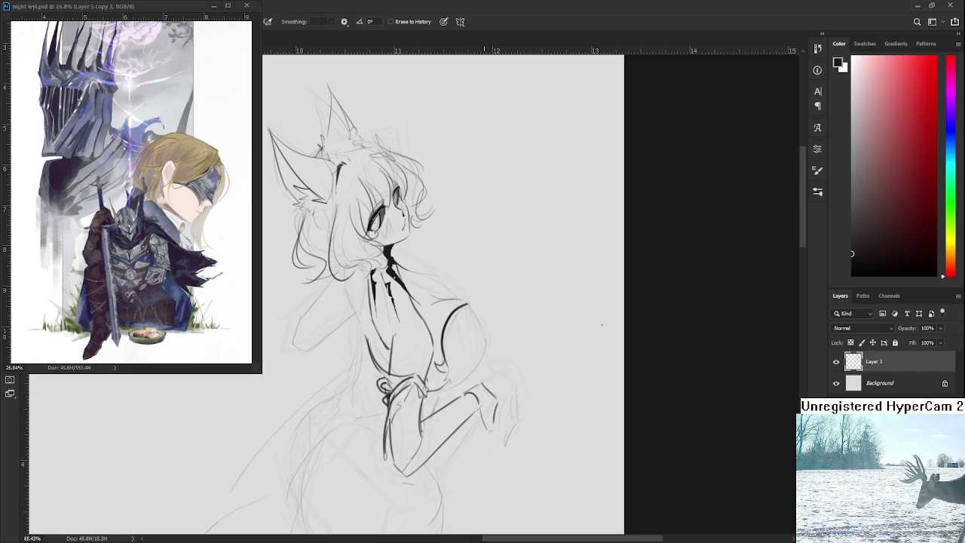
{"action": "scroll", "coordinate": [481, 292], "scroll_direction": "down", "scroll_amount": 5}
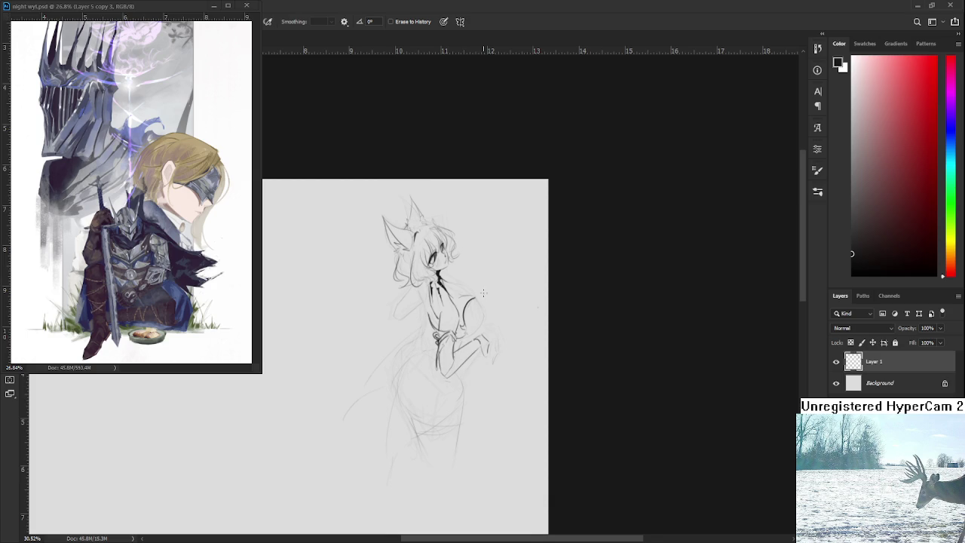
Step: Redraw the right chest outline as a rounder curve after several retries
{"action": "scroll", "coordinate": [487, 308], "scroll_direction": "up", "scroll_amount": 2}
{"action": "scroll", "coordinate": [487, 308], "scroll_direction": "up", "scroll_amount": 3}
{"action": "key", "text": "b"}
{"action": "left_click_drag", "start_coordinate": [463, 295], "coordinate": [480, 361]}
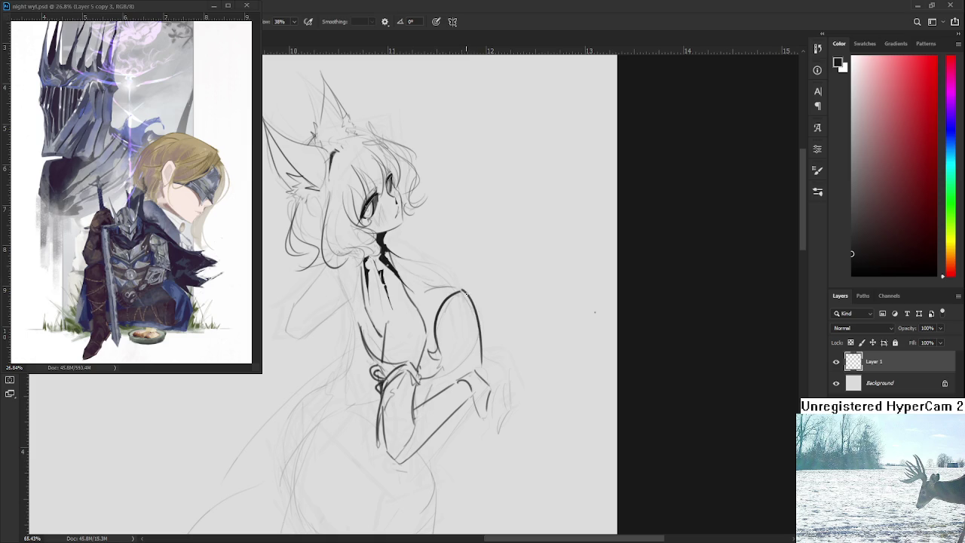
{"action": "key", "text": "ctrl+z"}
{"action": "left_click_drag", "start_coordinate": [479, 312], "coordinate": [448, 368]}
{"action": "key", "text": "ctrl+z"}
{"action": "left_click_drag", "start_coordinate": [479, 315], "coordinate": [445, 373]}
{"action": "key", "text": "ctrl+z"}
{"action": "left_click_drag", "start_coordinate": [480, 316], "coordinate": [448, 369]}
{"action": "key", "text": "ctrl+z"}
{"action": "left_click_drag", "start_coordinate": [480, 320], "coordinate": [439, 374]}
Step: Add a short curved line at the forearm
{"action": "scroll", "coordinate": [466, 285], "scroll_direction": "up", "scroll_amount": 3}
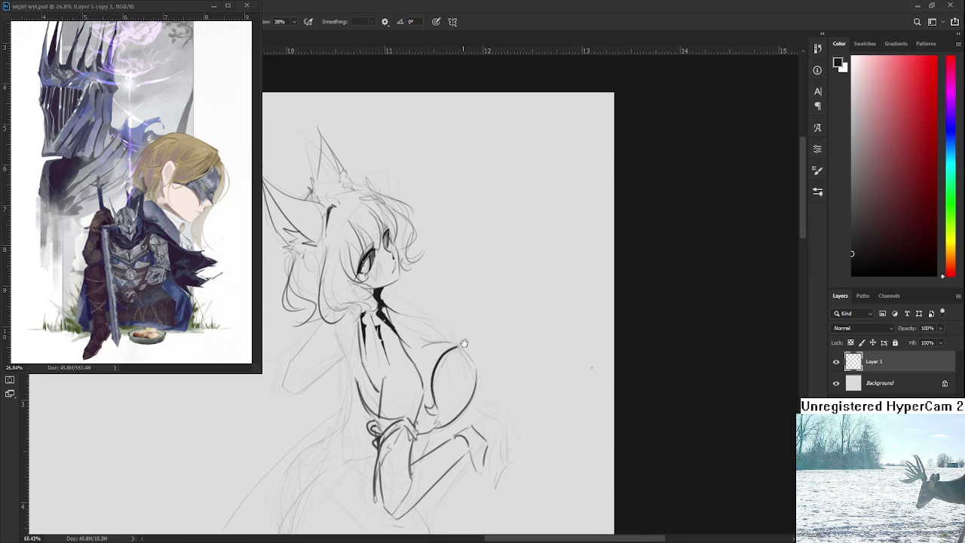
{"action": "scroll", "coordinate": [433, 355], "scroll_direction": "down", "scroll_amount": 3}
{"action": "scroll", "coordinate": [445, 339], "scroll_direction": "down", "scroll_amount": 2}
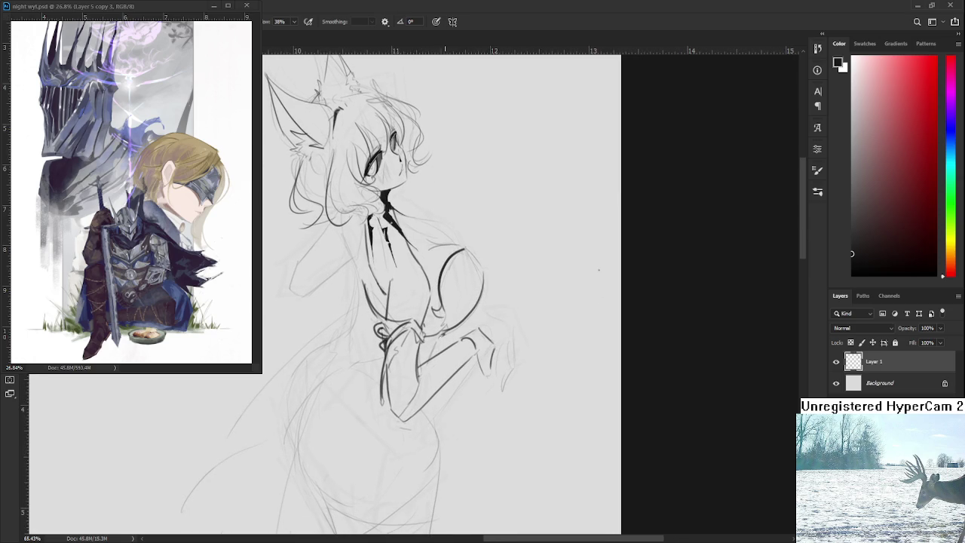
{"action": "left_click_drag", "start_coordinate": [432, 358], "coordinate": [444, 334]}
Step: Try a line right of the neck and a shoulder outline from it, undoing each attempt
{"action": "scroll", "coordinate": [471, 298], "scroll_direction": "up", "scroll_amount": 3}
{"action": "scroll", "coordinate": [435, 317], "scroll_direction": "up", "scroll_amount": 1}
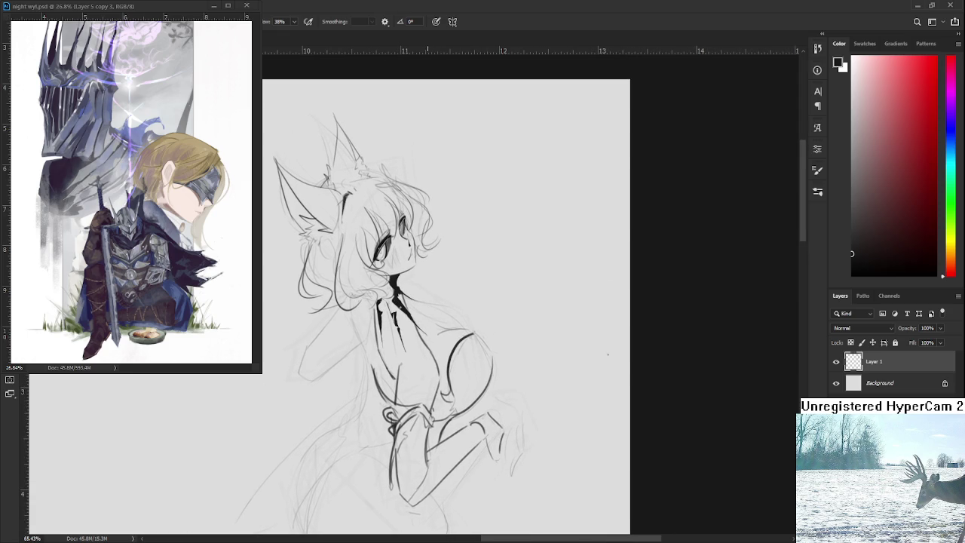
{"action": "scroll", "coordinate": [422, 319], "scroll_direction": "down", "scroll_amount": 2}
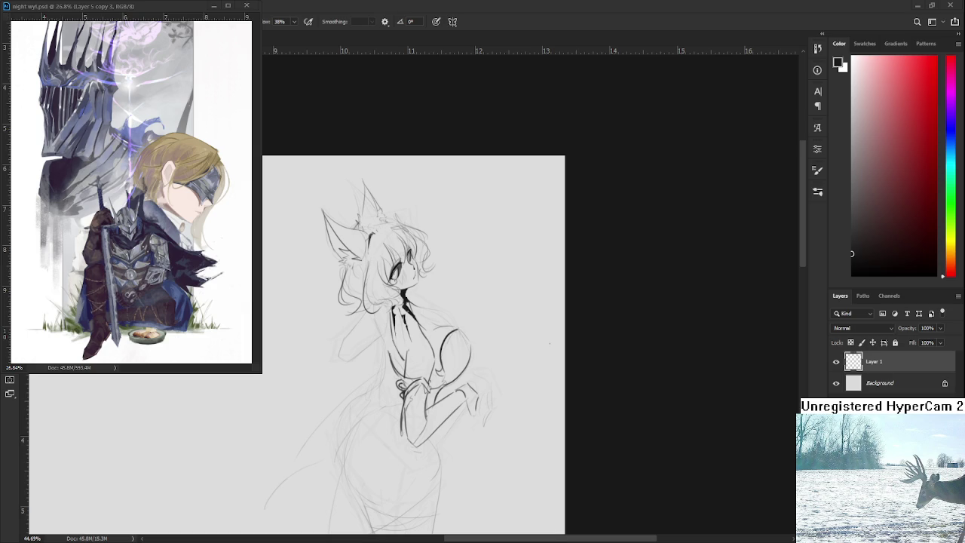
{"action": "scroll", "coordinate": [429, 307], "scroll_direction": "up", "scroll_amount": 2}
{"action": "scroll", "coordinate": [429, 307], "scroll_direction": "up", "scroll_amount": 3}
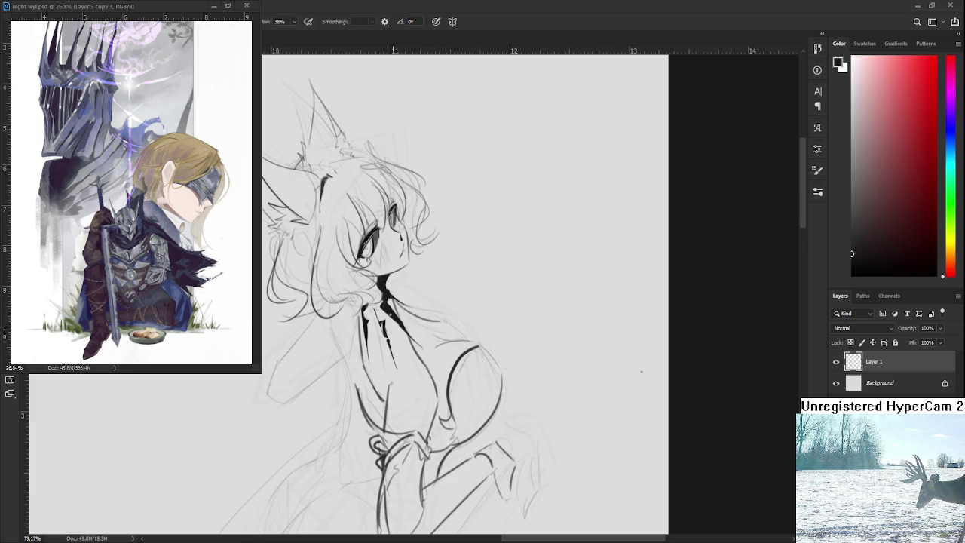
{"action": "mouse_move", "coordinate": [446, 315]}
{"action": "left_mouse_down"}
{"action": "mouse_move", "coordinate": [408, 312]}
{"action": "mouse_move", "coordinate": [445, 308]}
{"action": "left_mouse_up"}
{"action": "key", "text": "ctrl+z"}
{"action": "left_click_drag", "start_coordinate": [435, 308], "coordinate": [474, 339]}
{"action": "key", "text": "ctrl+z"}
{"action": "mouse_move", "coordinate": [436, 308]}
{"action": "left_mouse_down"}
{"action": "mouse_move", "coordinate": [473, 339]}
{"action": "mouse_move", "coordinate": [467, 334]}
{"action": "left_mouse_up"}
{"action": "key", "text": "ctrl+z"}
{"action": "scroll", "coordinate": [422, 302], "scroll_direction": "down", "scroll_amount": 7}
Step: Ink the shoulder line from the neck down and to the right, retrying until it sits right
{"action": "scroll", "coordinate": [422, 301], "scroll_direction": "up", "scroll_amount": 8}
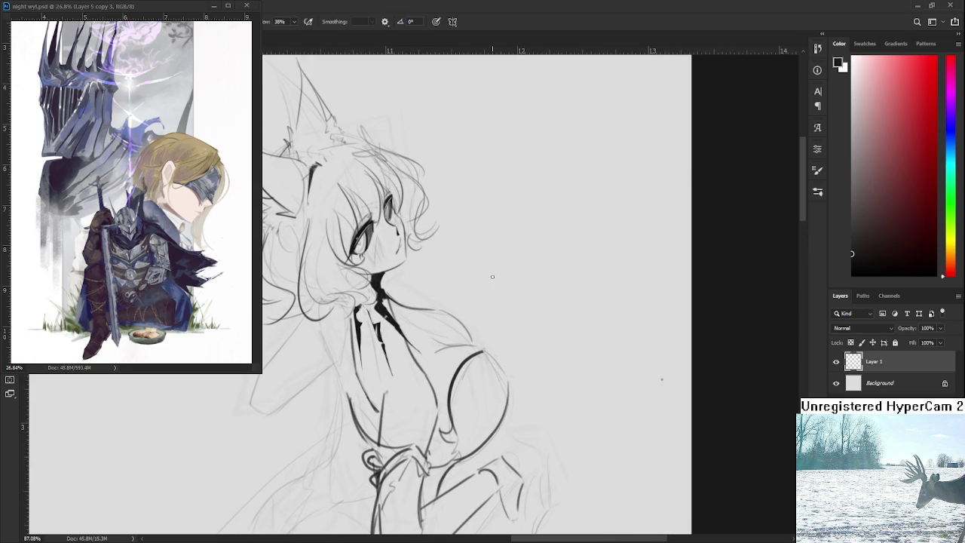
{"action": "left_click_drag", "start_coordinate": [413, 307], "coordinate": [463, 345]}
{"action": "key", "text": "ctrl+z"}
{"action": "left_click_drag", "start_coordinate": [414, 310], "coordinate": [472, 345]}
{"action": "key", "text": "ctrl+z"}
{"action": "left_click_drag", "start_coordinate": [413, 309], "coordinate": [472, 345]}
{"action": "key", "text": "ctrl+z"}
{"action": "left_click_drag", "start_coordinate": [413, 309], "coordinate": [472, 345]}
{"action": "key", "text": "ctrl+z"}
{"action": "left_click_drag", "start_coordinate": [414, 309], "coordinate": [470, 347]}
Step: Switch to the Eraser and recentre the view on the sketch, zooming back in
{"action": "key", "text": "e"}
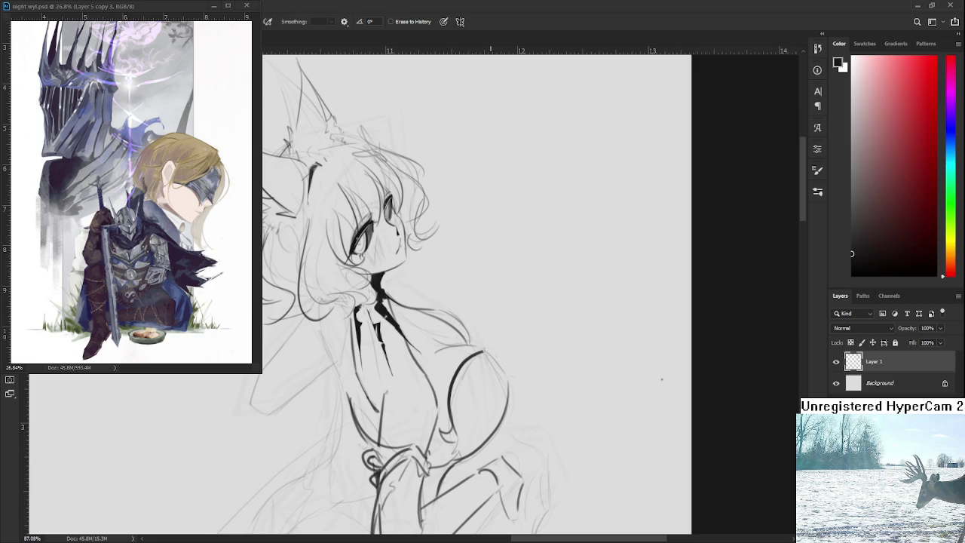
{"action": "scroll", "coordinate": [490, 324], "scroll_direction": "down", "scroll_amount": 3}
{"action": "scroll", "coordinate": [490, 324], "scroll_direction": "down", "scroll_amount": 2}
{"action": "mouse_move", "coordinate": [294, 436]}
{"action": "left_mouse_down"}
{"action": "mouse_move", "coordinate": [389, 285]}
{"action": "mouse_move", "coordinate": [469, 285]}
{"action": "left_mouse_up"}
{"action": "scroll", "coordinate": [469, 284], "scroll_direction": "up", "scroll_amount": 1}
{"action": "scroll", "coordinate": [410, 330], "scroll_direction": "up", "scroll_amount": 1}
{"action": "scroll", "coordinate": [410, 329], "scroll_direction": "up", "scroll_amount": 2}
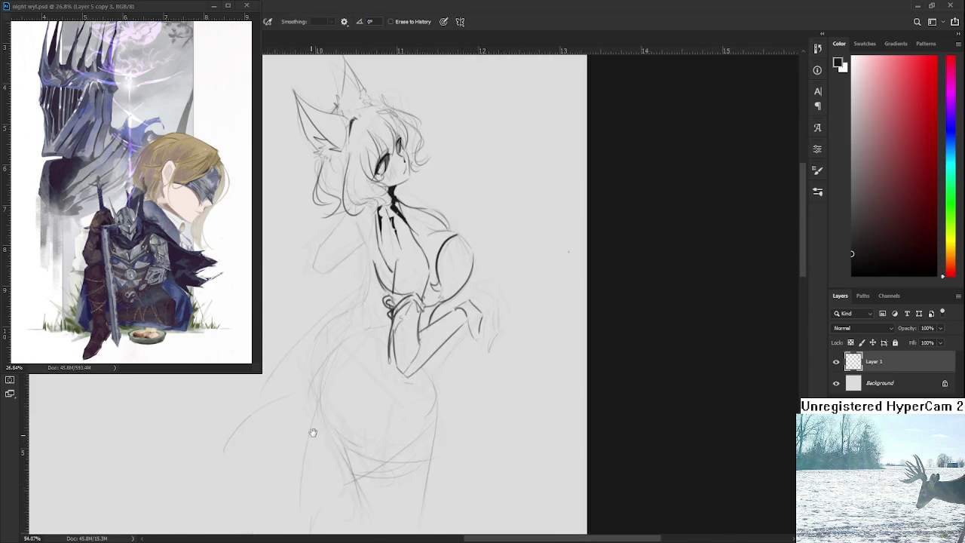
{"action": "scroll", "coordinate": [407, 408], "scroll_direction": "up", "scroll_amount": 1}
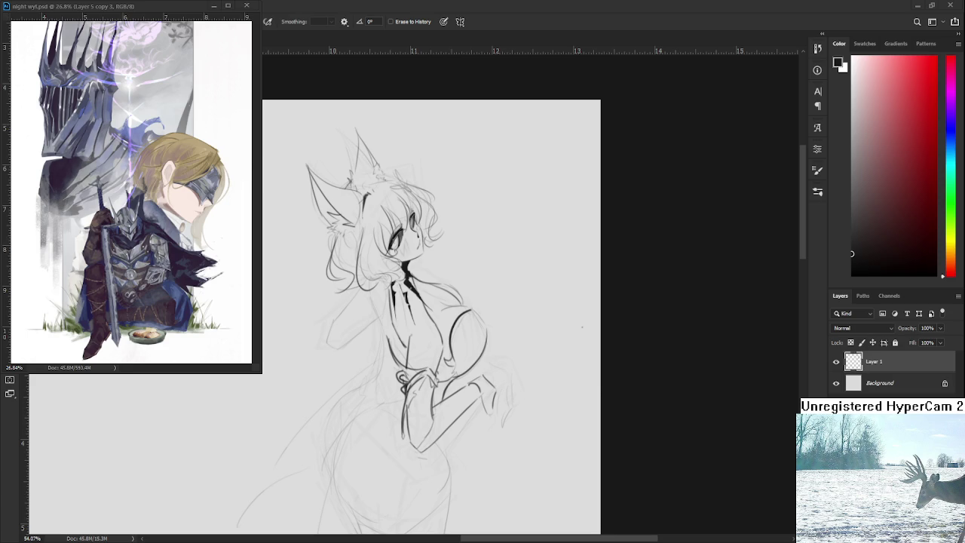
{"action": "scroll", "coordinate": [487, 316], "scroll_direction": "up", "scroll_amount": 2}
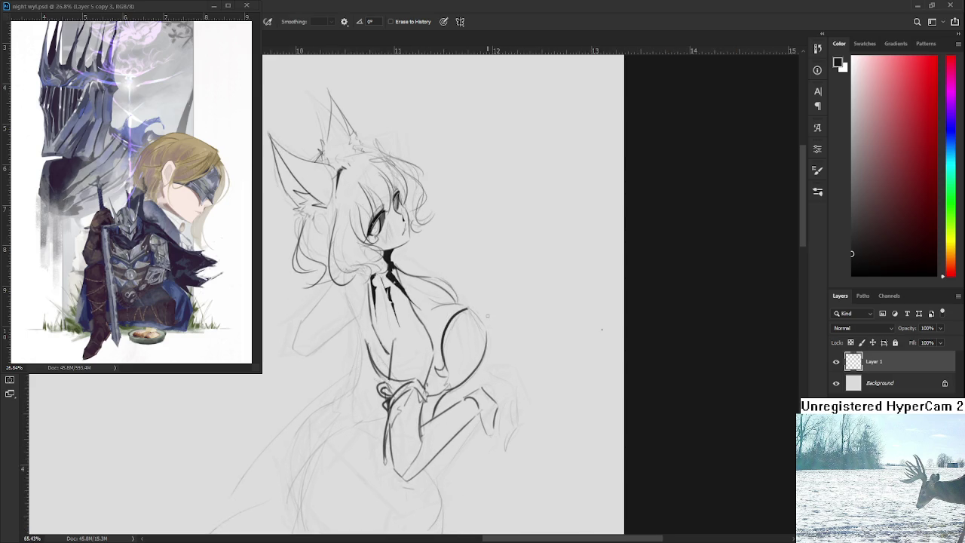
Step: Redraw the chest's right outline with the Brush, retrying the curve
{"action": "scroll", "coordinate": [487, 316], "scroll_direction": "up", "scroll_amount": 2}
{"action": "mouse_move", "coordinate": [463, 337]}
{"action": "left_mouse_down"}
{"action": "mouse_move", "coordinate": [465, 307]}
{"action": "mouse_move", "coordinate": [496, 277]}
{"action": "mouse_move", "coordinate": [479, 338]}
{"action": "mouse_move", "coordinate": [463, 345]}
{"action": "left_mouse_up"}
{"action": "key", "text": "b"}
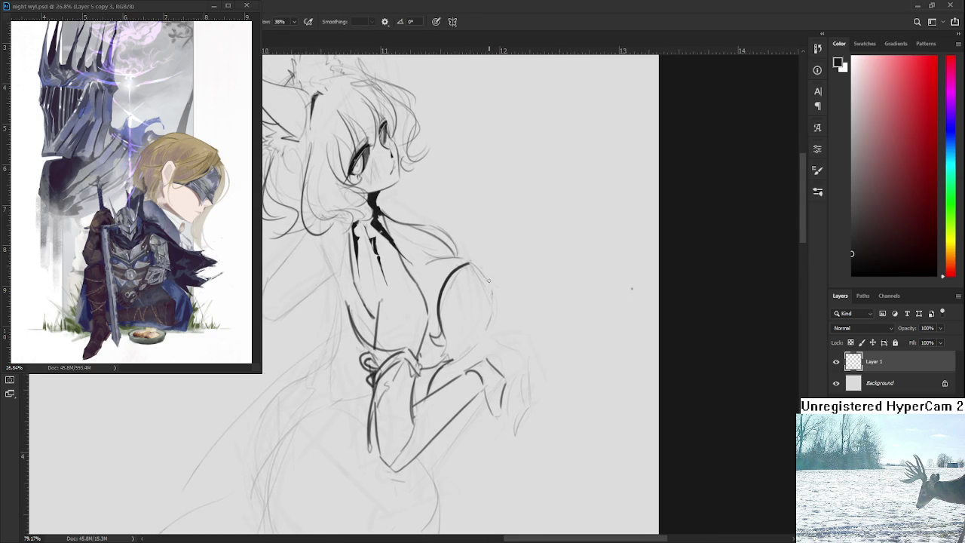
{"action": "left_click_drag", "start_coordinate": [471, 264], "coordinate": [495, 325]}
{"action": "key", "text": "ctrl+z"}
{"action": "left_click_drag", "start_coordinate": [471, 265], "coordinate": [490, 343]}
{"action": "key", "text": "ctrl+z"}
{"action": "mouse_move", "coordinate": [471, 266]}
{"action": "left_mouse_down"}
{"action": "mouse_move", "coordinate": [496, 328]}
{"action": "mouse_move", "coordinate": [456, 359]}
{"action": "left_mouse_up"}
Step: Draw a curved line beneath the chest, retrying until it sits right
{"action": "key", "text": "ctrl+z"}
{"action": "left_click_drag", "start_coordinate": [492, 329], "coordinate": [455, 359]}
{"action": "key", "text": "ctrl+z"}
{"action": "left_click_drag", "start_coordinate": [492, 330], "coordinate": [452, 359]}
{"action": "key", "text": "ctrl+z"}
{"action": "left_click_drag", "start_coordinate": [492, 329], "coordinate": [455, 359]}
Step: Extend the chest curve, erase its stray tip, then zoom out
{"action": "key", "text": "e"}
{"action": "key", "text": "b"}
{"action": "key", "text": "e"}
{"action": "key", "text": "b"}
{"action": "left_click_drag", "start_coordinate": [482, 341], "coordinate": [498, 292]}
{"action": "key", "text": "e"}
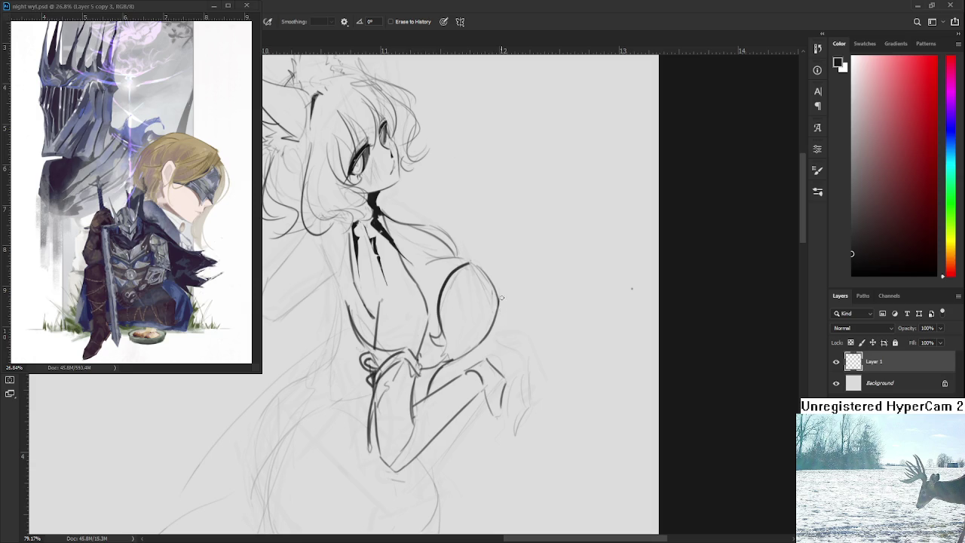
{"action": "mouse_move", "coordinate": [499, 307]}
{"action": "left_mouse_down"}
{"action": "mouse_move", "coordinate": [501, 291]}
{"action": "mouse_move", "coordinate": [498, 313]}
{"action": "left_mouse_up"}
{"action": "key", "text": "b"}
{"action": "scroll", "coordinate": [495, 210], "scroll_direction": "down", "scroll_amount": 4}
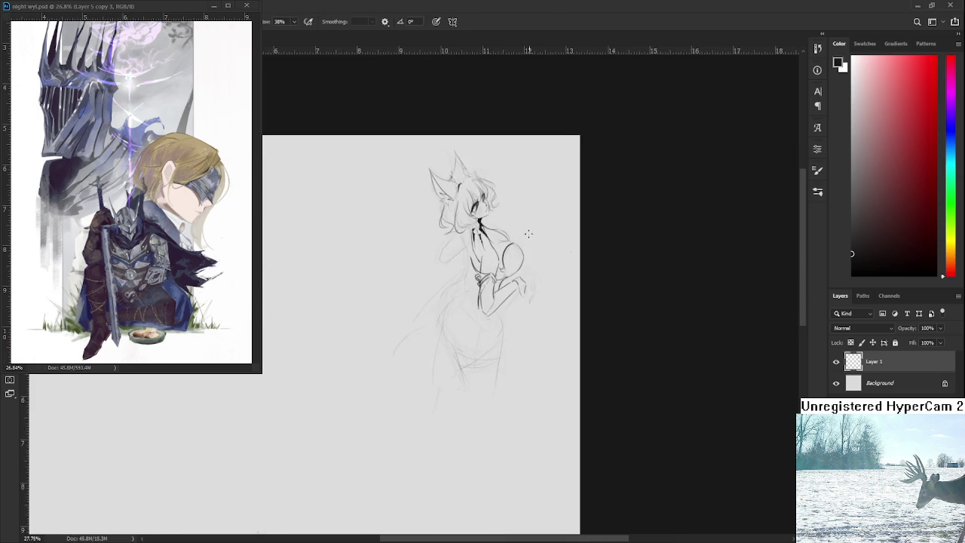
{"action": "scroll", "coordinate": [494, 209], "scroll_direction": "down", "scroll_amount": 1}
{"action": "scroll", "coordinate": [495, 210], "scroll_direction": "down", "scroll_amount": 2}
{"action": "scroll", "coordinate": [494, 210], "scroll_direction": "up", "scroll_amount": 4}
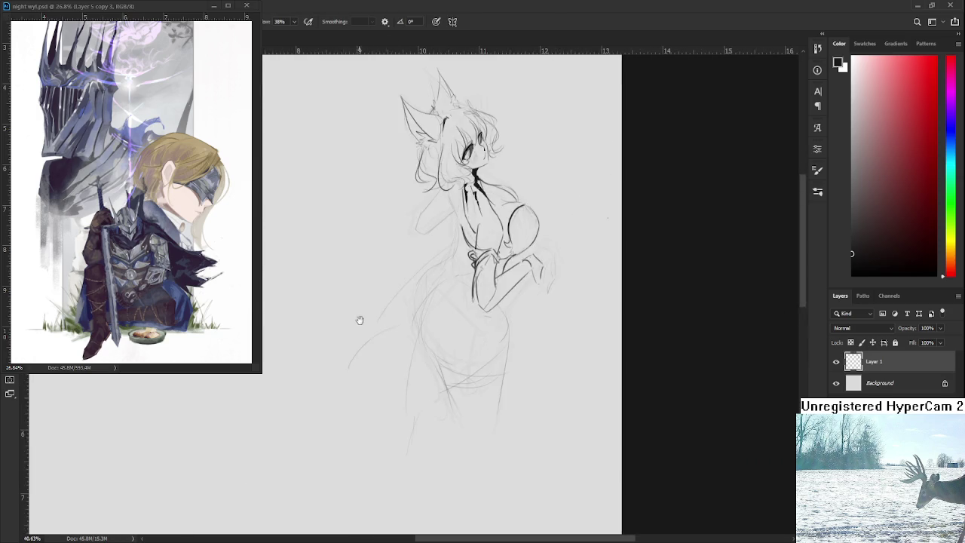
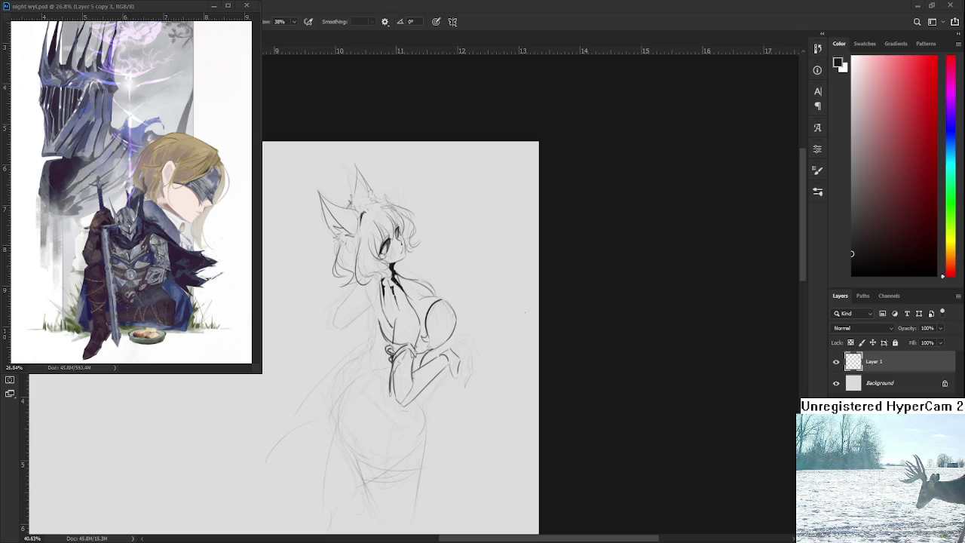
Step: Zoom in and ink a darker curved stroke along the girl's shoulder, redrawing it once
{"action": "scroll", "coordinate": [498, 385], "scroll_direction": "up", "scroll_amount": 2}
{"action": "scroll", "coordinate": [499, 384], "scroll_direction": "up", "scroll_amount": 2}
{"action": "scroll", "coordinate": [498, 385], "scroll_direction": "up", "scroll_amount": 1}
{"action": "scroll", "coordinate": [498, 384], "scroll_direction": "up", "scroll_amount": 1}
{"action": "left_click_drag", "start_coordinate": [498, 385], "coordinate": [505, 387]}
{"action": "left_click_drag", "start_coordinate": [453, 315], "coordinate": [478, 352]}
{"action": "key", "text": "ctrl+z"}
{"action": "key", "text": "ctrl+z"}
{"action": "left_click_drag", "start_coordinate": [454, 314], "coordinate": [477, 352]}
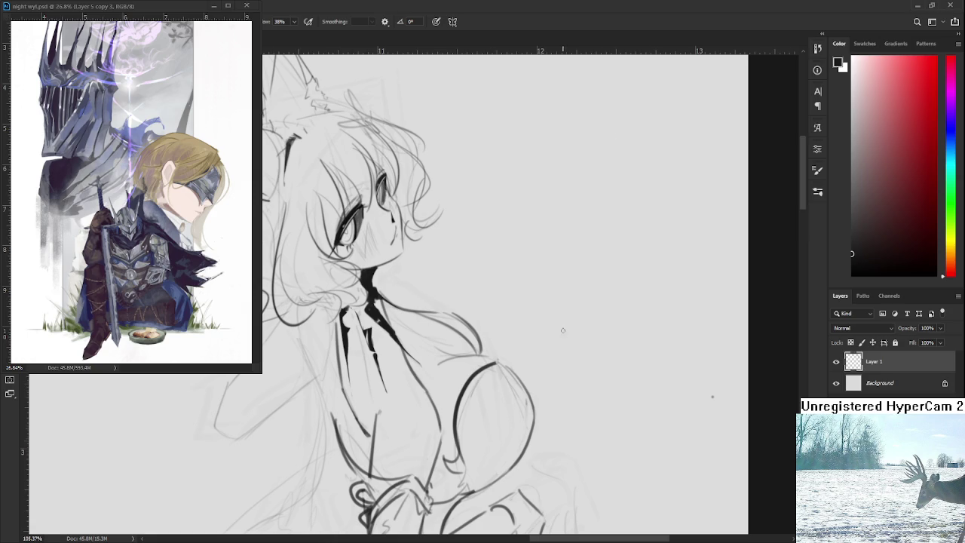
Step: Zoom and pan around the sketch to check the new shoulder line
{"action": "scroll", "coordinate": [562, 330], "scroll_direction": "down", "scroll_amount": 5}
{"action": "scroll", "coordinate": [587, 370], "scroll_direction": "up", "scroll_amount": 1}
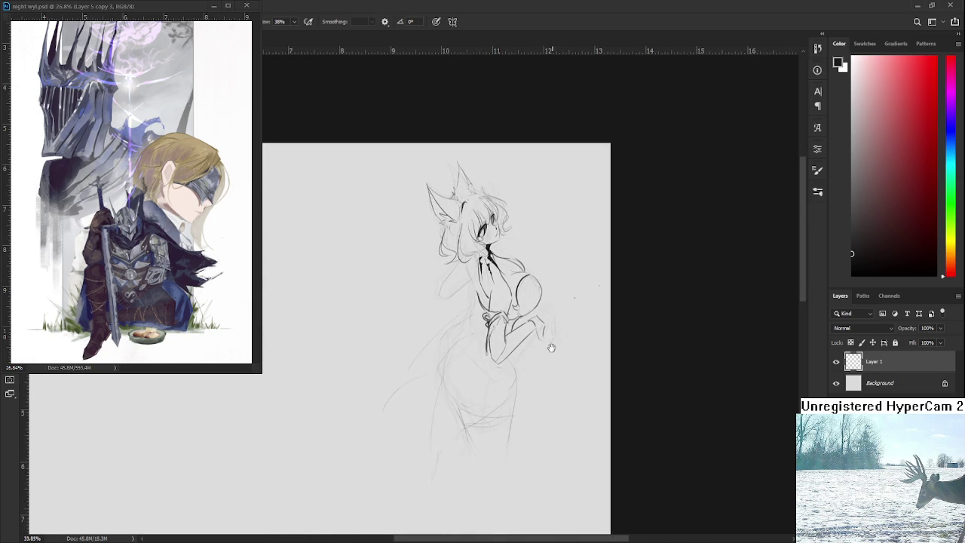
{"action": "scroll", "coordinate": [517, 387], "scroll_direction": "down", "scroll_amount": 2}
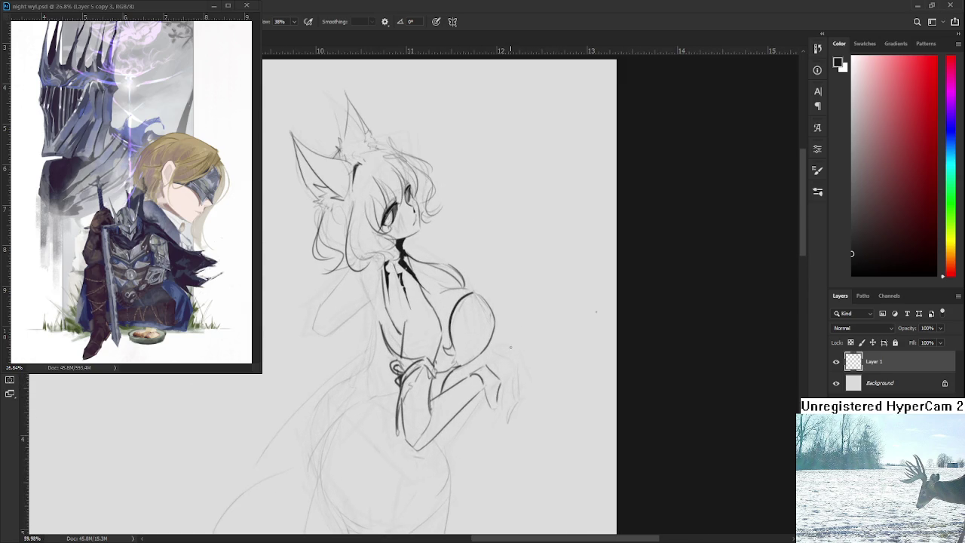
{"action": "scroll", "coordinate": [513, 348], "scroll_direction": "down", "scroll_amount": 2}
{"action": "scroll", "coordinate": [484, 363], "scroll_direction": "down", "scroll_amount": 1}
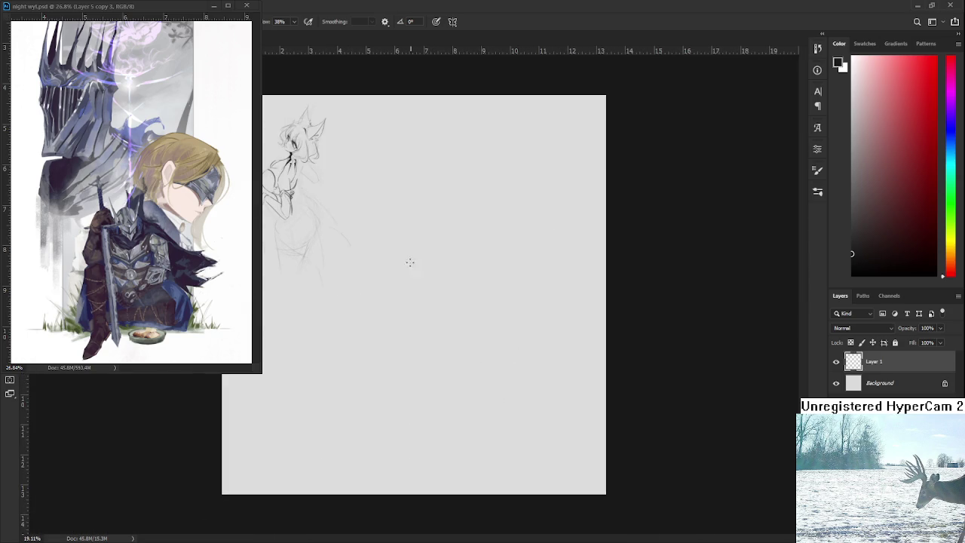
{"action": "scroll", "coordinate": [495, 319], "scroll_direction": "up", "scroll_amount": 1}
{"action": "scroll", "coordinate": [519, 342], "scroll_direction": "up", "scroll_amount": 1}
{"action": "left_click_drag", "start_coordinate": [515, 317], "coordinate": [464, 346]}
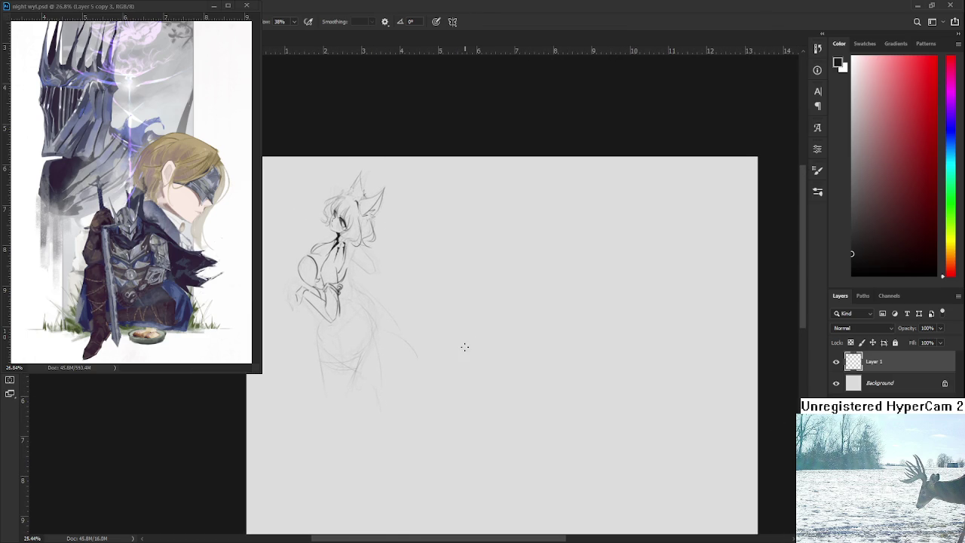
{"action": "scroll", "coordinate": [482, 332], "scroll_direction": "left", "scroll_amount": 5}
{"action": "scroll", "coordinate": [355, 361], "scroll_direction": "up", "scroll_amount": 1}
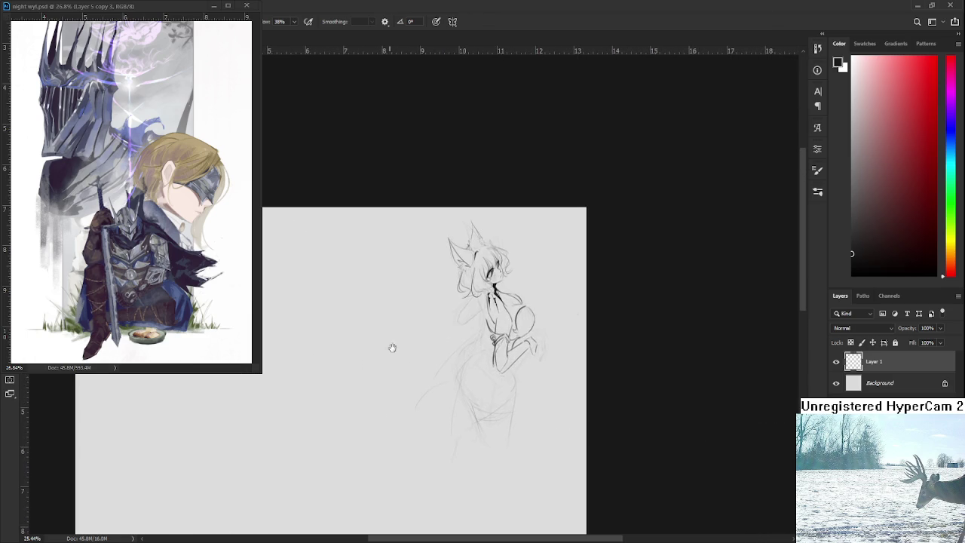
{"action": "scroll", "coordinate": [355, 362], "scroll_direction": "up", "scroll_amount": 1}
{"action": "scroll", "coordinate": [538, 278], "scroll_direction": "up", "scroll_amount": 2}
{"action": "scroll", "coordinate": [538, 278], "scroll_direction": "up", "scroll_amount": 1}
{"action": "scroll", "coordinate": [573, 316], "scroll_direction": "up", "scroll_amount": 1}
{"action": "scroll", "coordinate": [532, 332], "scroll_direction": "up", "scroll_amount": 1}
{"action": "key", "text": "e"}
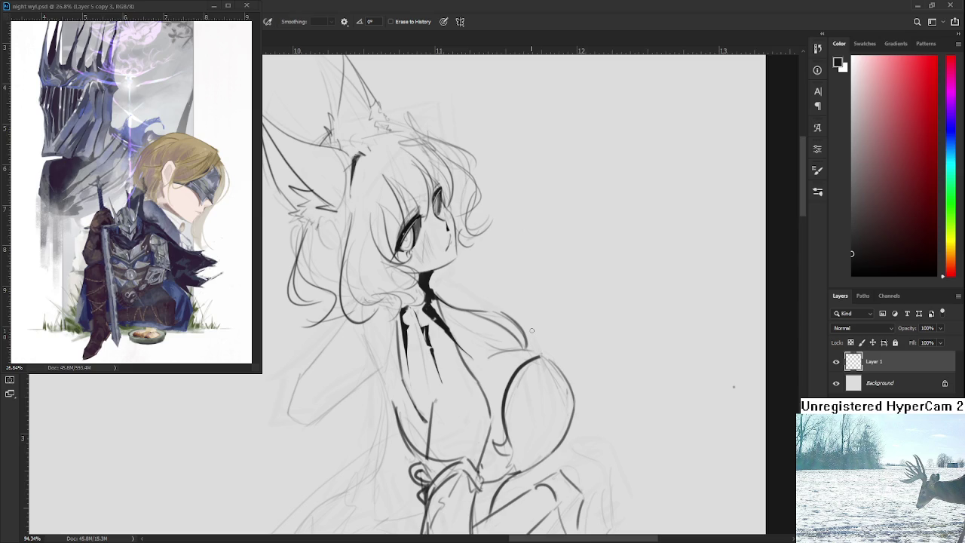
Step: Erase faint sketch lines near the shoulder and redraw the shoulder curve until it sits right
{"action": "left_click_drag", "start_coordinate": [491, 317], "coordinate": [523, 346]}
{"action": "key", "text": "b"}
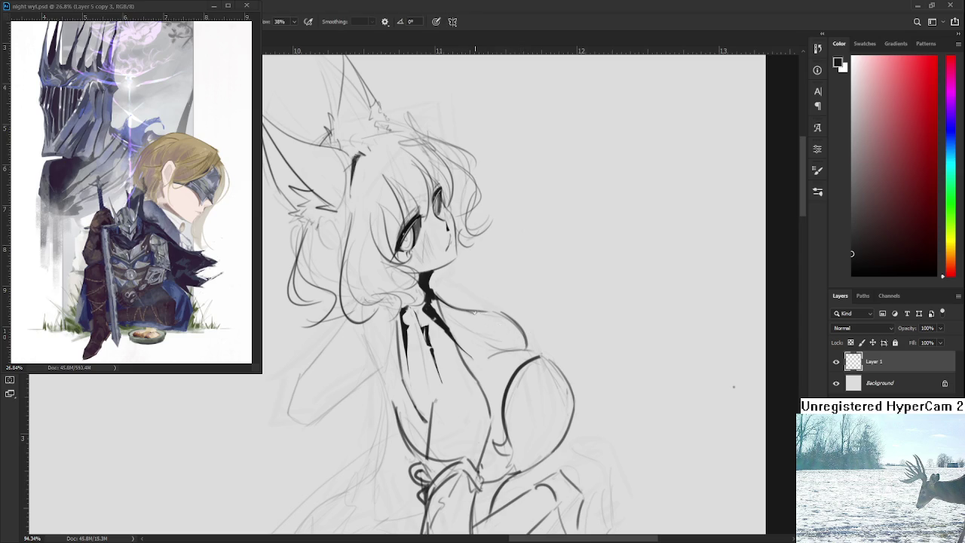
{"action": "left_click_drag", "start_coordinate": [472, 313], "coordinate": [524, 354]}
{"action": "key", "text": "ctrl+z"}
{"action": "left_click_drag", "start_coordinate": [481, 312], "coordinate": [526, 348]}
{"action": "key", "text": "ctrl+z"}
{"action": "left_click_drag", "start_coordinate": [477, 315], "coordinate": [524, 343]}
Step: Trim and rework the end of the shoulder line, extending it further down
{"action": "key", "text": "e"}
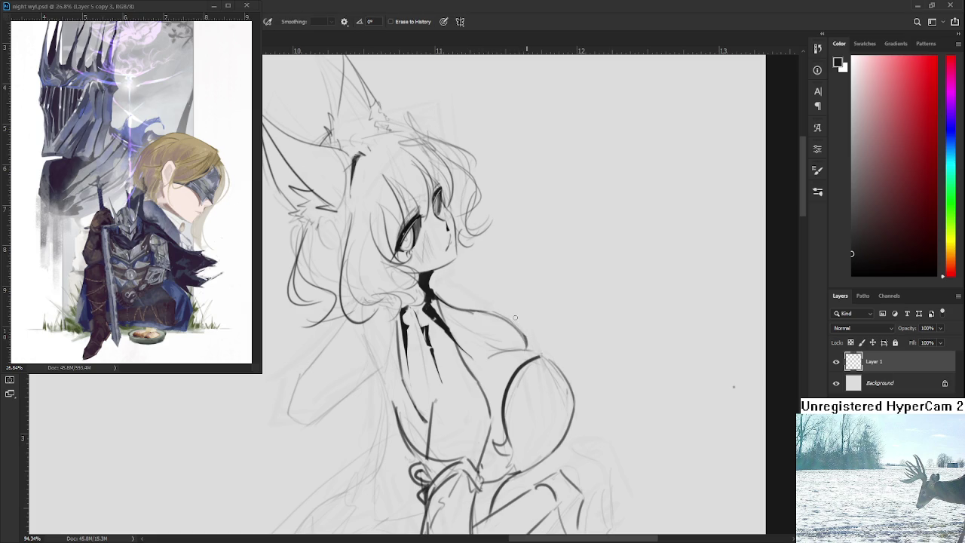
{"action": "left_click_drag", "start_coordinate": [526, 329], "coordinate": [528, 342]}
{"action": "key", "text": "b"}
{"action": "mouse_move", "coordinate": [477, 309]}
{"action": "left_mouse_down"}
{"action": "mouse_move", "coordinate": [516, 321]}
{"action": "mouse_move", "coordinate": [527, 352]}
{"action": "left_mouse_up"}
{"action": "key", "text": "ctrl+z"}
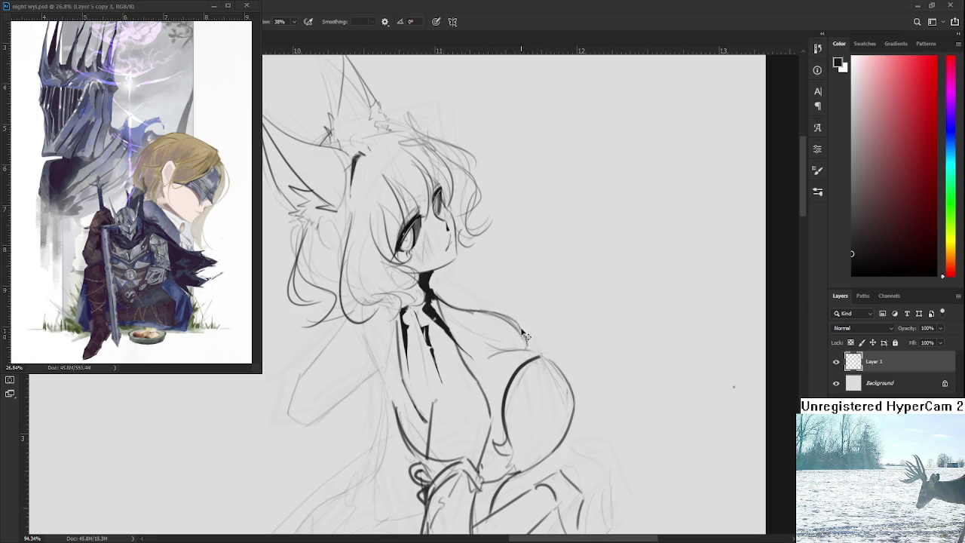
{"action": "mouse_move", "coordinate": [523, 333]}
{"action": "left_mouse_down"}
{"action": "mouse_move", "coordinate": [522, 350]}
{"action": "mouse_move", "coordinate": [525, 342]}
{"action": "left_mouse_up"}
{"action": "left_click_drag", "start_coordinate": [483, 310], "coordinate": [525, 346]}
Step: Rotate the canvas to a comfortable angle and redraw the shoulder curve darker
{"action": "key", "text": "r"}
{"action": "left_click_drag", "start_coordinate": [572, 350], "coordinate": [385, 358]}
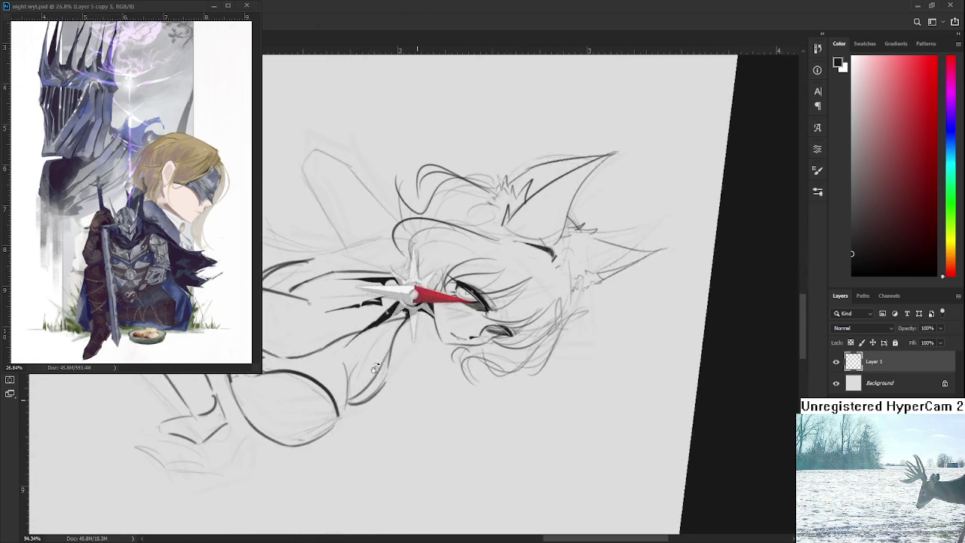
{"action": "key", "text": "e"}
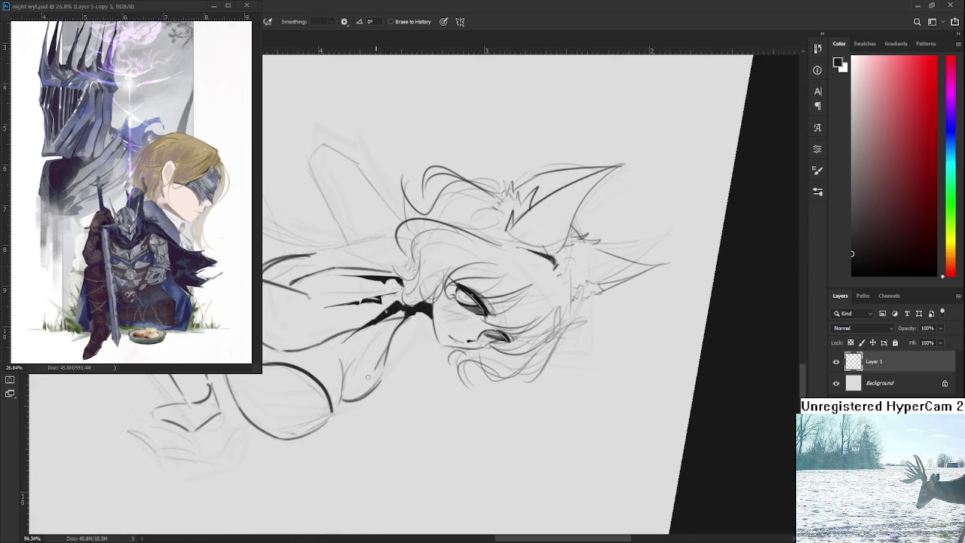
{"action": "key", "text": "r"}
{"action": "left_click_drag", "start_coordinate": [380, 359], "coordinate": [503, 389]}
{"action": "key", "text": "b"}
{"action": "key", "text": "ctrl+z"}
{"action": "left_click_drag", "start_coordinate": [466, 333], "coordinate": [503, 386]}
Step: Retry the neck-to-shoulder curve several times, settling a smooth line ending lower
{"action": "key", "text": "ctrl+z"}
{"action": "left_click_drag", "start_coordinate": [461, 333], "coordinate": [506, 393]}
{"action": "key", "text": "ctrl+z"}
{"action": "left_click_drag", "start_coordinate": [463, 333], "coordinate": [502, 384]}
{"action": "key", "text": "ctrl+z"}
{"action": "left_click_drag", "start_coordinate": [462, 333], "coordinate": [496, 381]}
{"action": "key", "text": "r"}
{"action": "key", "text": "e"}
{"action": "mouse_move", "coordinate": [512, 343]}
{"action": "left_mouse_down"}
{"action": "mouse_move", "coordinate": [498, 337]}
{"action": "mouse_move", "coordinate": [511, 345]}
{"action": "left_mouse_up"}
{"action": "key", "text": "ctrl+z"}
{"action": "key", "text": "ctrl+z"}
{"action": "scroll", "coordinate": [527, 317], "scroll_direction": "down", "scroll_amount": 5}
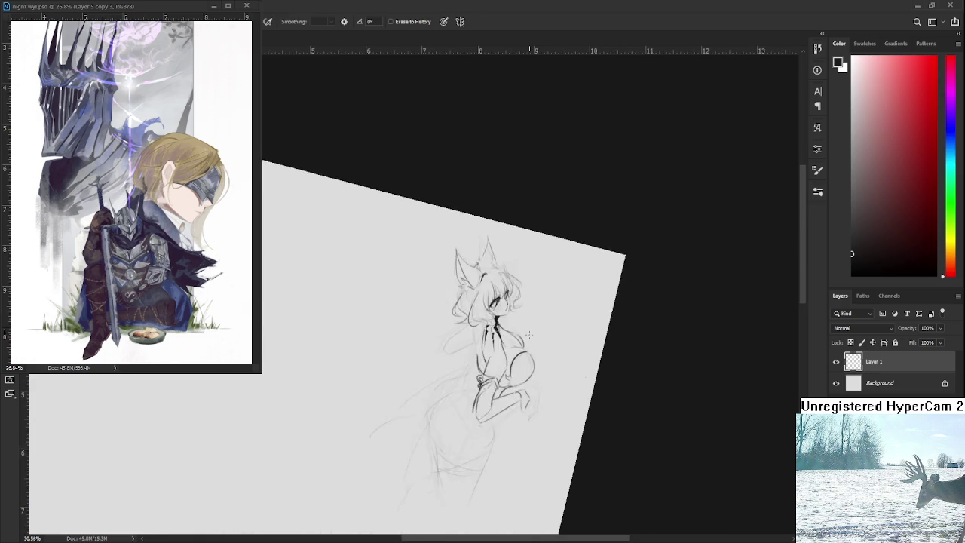
Step: Reset the canvas rotation, reposition the sketch, and ink a short curve along the shoulder
{"action": "key", "text": "Escape"}
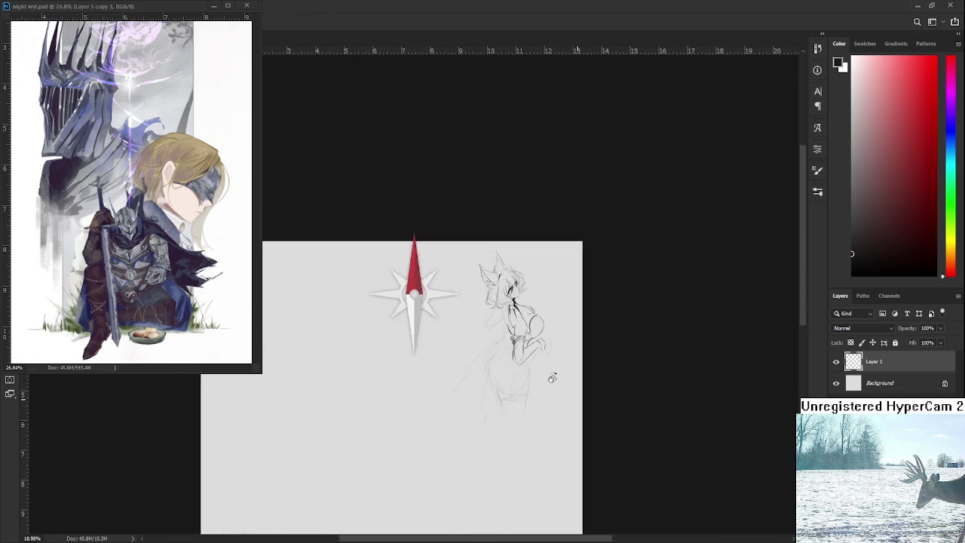
{"action": "scroll", "coordinate": [552, 375], "scroll_direction": "up", "scroll_amount": 2}
{"action": "scroll", "coordinate": [540, 301], "scroll_direction": "up", "scroll_amount": 1}
{"action": "left_click_drag", "start_coordinate": [541, 302], "coordinate": [434, 431]}
{"action": "scroll", "coordinate": [433, 431], "scroll_direction": "up", "scroll_amount": 2}
{"action": "scroll", "coordinate": [433, 431], "scroll_direction": "up", "scroll_amount": 1}
{"action": "left_click_drag", "start_coordinate": [339, 455], "coordinate": [405, 357]}
{"action": "scroll", "coordinate": [406, 357], "scroll_direction": "up", "scroll_amount": 2}
{"action": "scroll", "coordinate": [468, 463], "scroll_direction": "down", "scroll_amount": 1}
{"action": "scroll", "coordinate": [465, 435], "scroll_direction": "down", "scroll_amount": 1}
{"action": "key", "text": "e"}
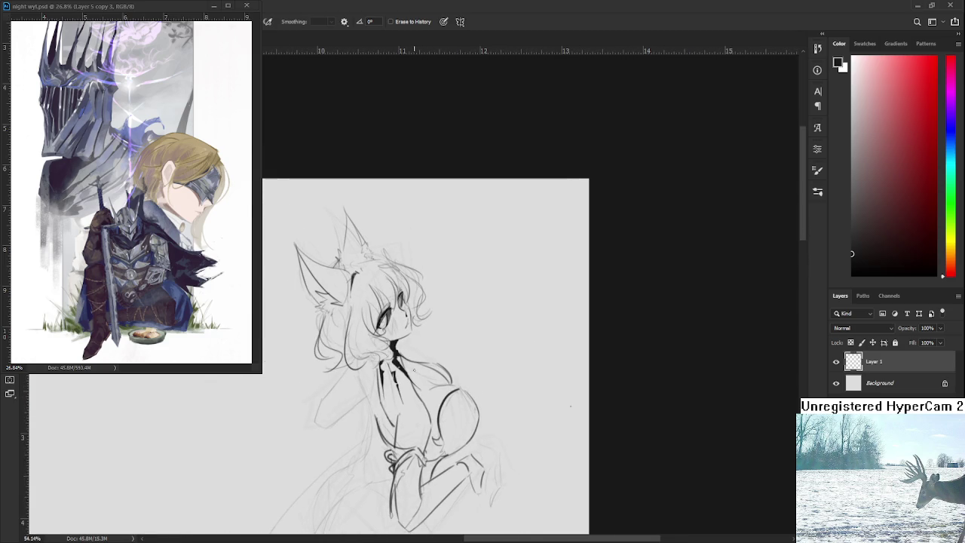
{"action": "left_click_drag", "start_coordinate": [458, 435], "coordinate": [475, 407]}
{"action": "key", "text": "b"}
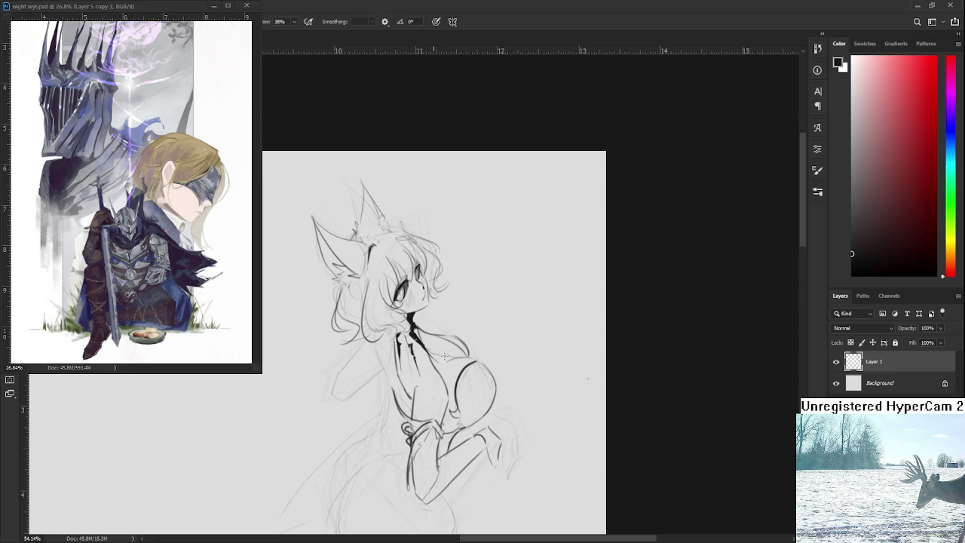
{"action": "left_click_drag", "start_coordinate": [436, 355], "coordinate": [464, 350]}
Step: Ink the raised arm line running down-left from below the hair, adding the forearm edge
{"action": "mouse_move", "coordinate": [473, 397]}
{"action": "left_mouse_down"}
{"action": "mouse_move", "coordinate": [467, 325]}
{"action": "mouse_move", "coordinate": [500, 389]}
{"action": "left_mouse_up"}
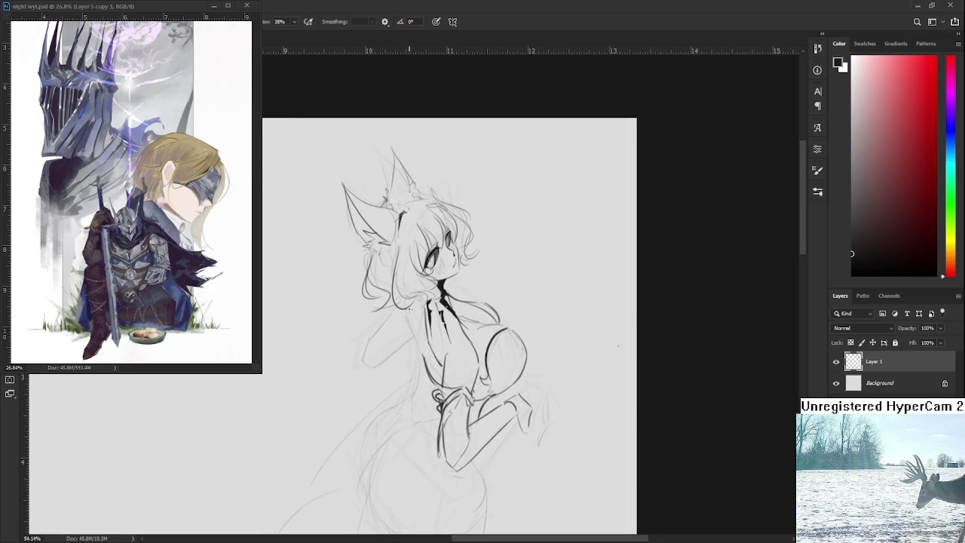
{"action": "left_click_drag", "start_coordinate": [405, 309], "coordinate": [413, 333]}
{"action": "mouse_move", "coordinate": [394, 306]}
{"action": "left_mouse_down"}
{"action": "mouse_move", "coordinate": [365, 344]}
{"action": "mouse_move", "coordinate": [367, 367]}
{"action": "mouse_move", "coordinate": [414, 337]}
{"action": "left_mouse_up"}
{"action": "mouse_move", "coordinate": [369, 368]}
{"action": "left_mouse_down"}
{"action": "mouse_move", "coordinate": [415, 339]}
{"action": "mouse_move", "coordinate": [409, 348]}
{"action": "left_mouse_up"}
Step: Redraw the dark stroke below the hair and ink the raised arm's upper edge
{"action": "key", "text": "ctrl+z"}
{"action": "left_click_drag", "start_coordinate": [392, 309], "coordinate": [408, 345]}
{"action": "left_click_drag", "start_coordinate": [393, 306], "coordinate": [405, 341]}
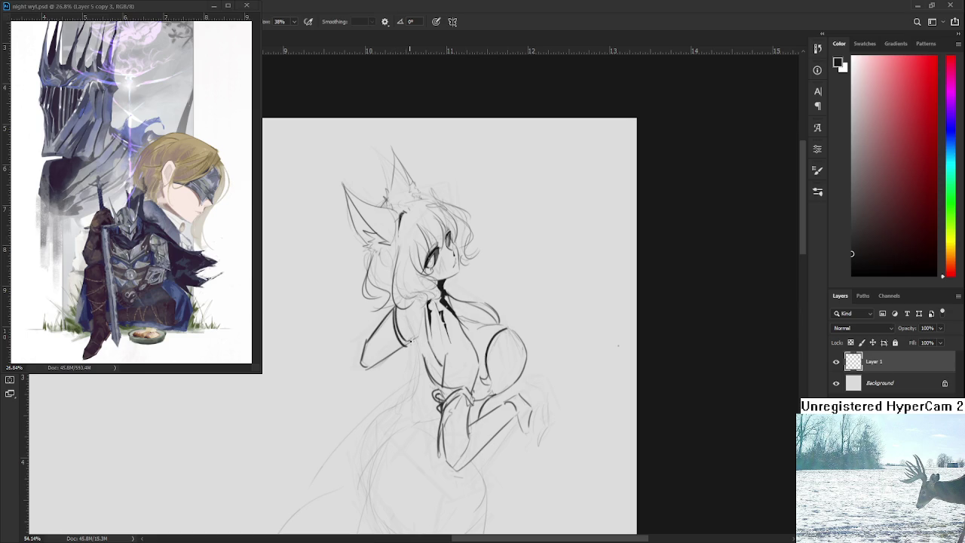
{"action": "key", "text": "e"}
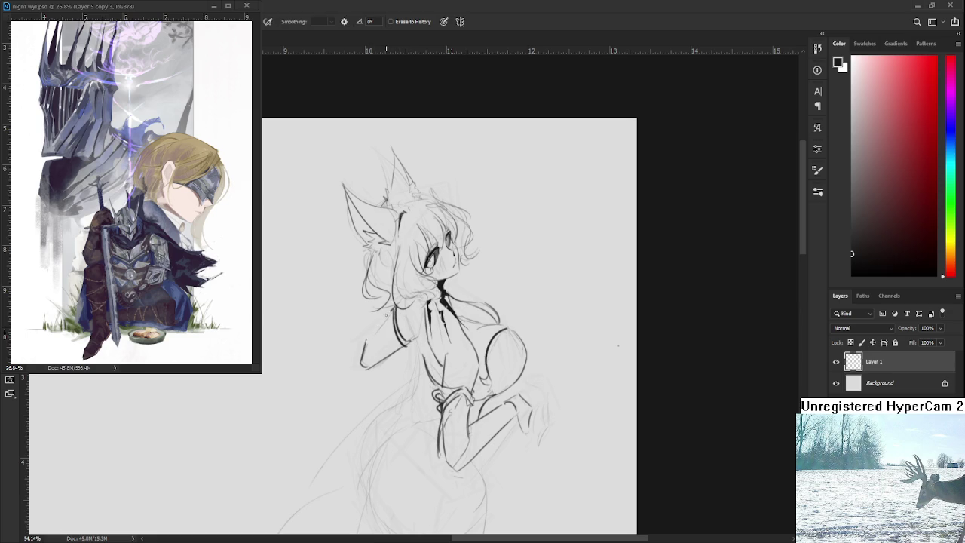
{"action": "key", "text": "b"}
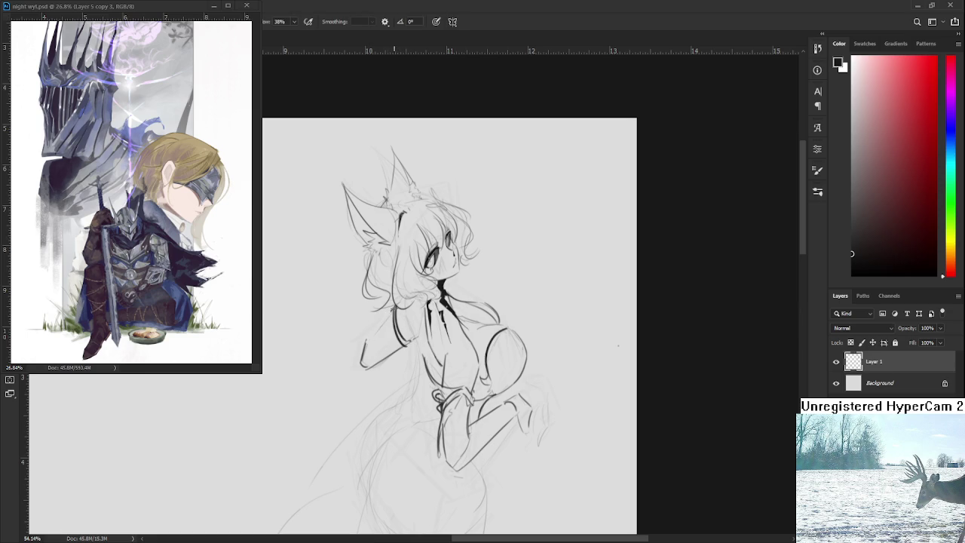
{"action": "left_click_drag", "start_coordinate": [362, 351], "coordinate": [391, 317]}
Step: Tilt the canvas and rework the lower arm line, erasing part of the vertical stroke
{"action": "key", "text": "e"}
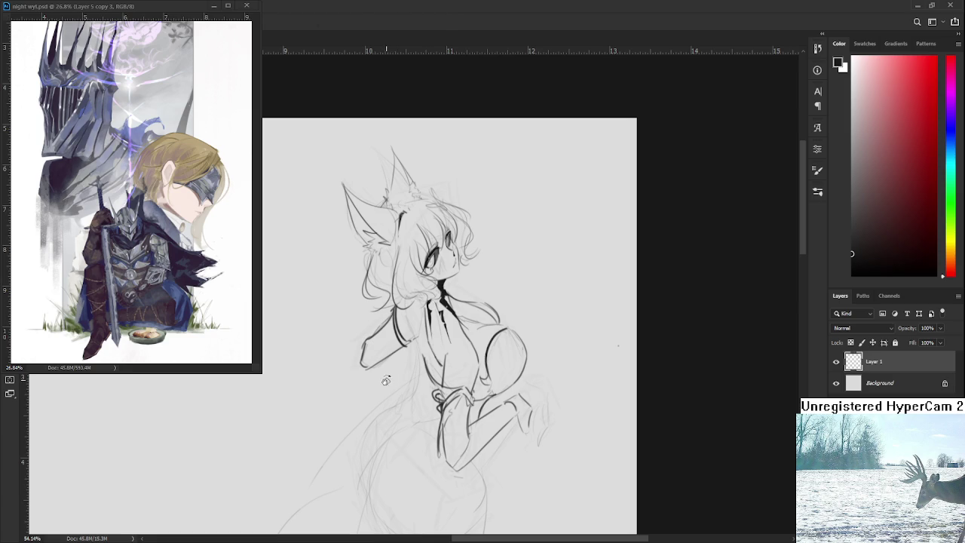
{"action": "left_click_drag", "start_coordinate": [415, 226], "coordinate": [453, 241]}
{"action": "key", "text": "b"}
{"action": "left_click_drag", "start_coordinate": [427, 360], "coordinate": [443, 379]}
{"action": "key", "text": "ctrl+z"}
{"action": "key", "text": "e"}
{"action": "key", "text": "b"}
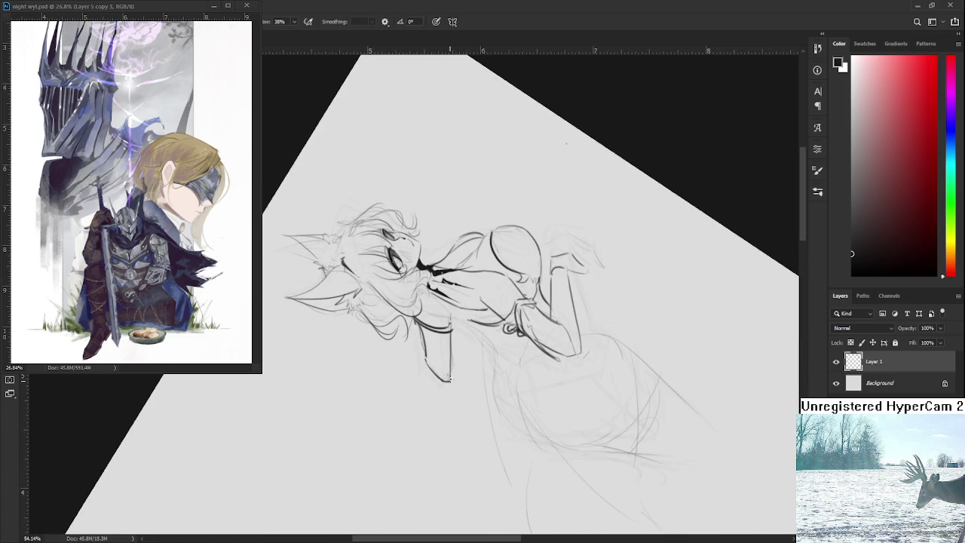
{"action": "key", "text": "e"}
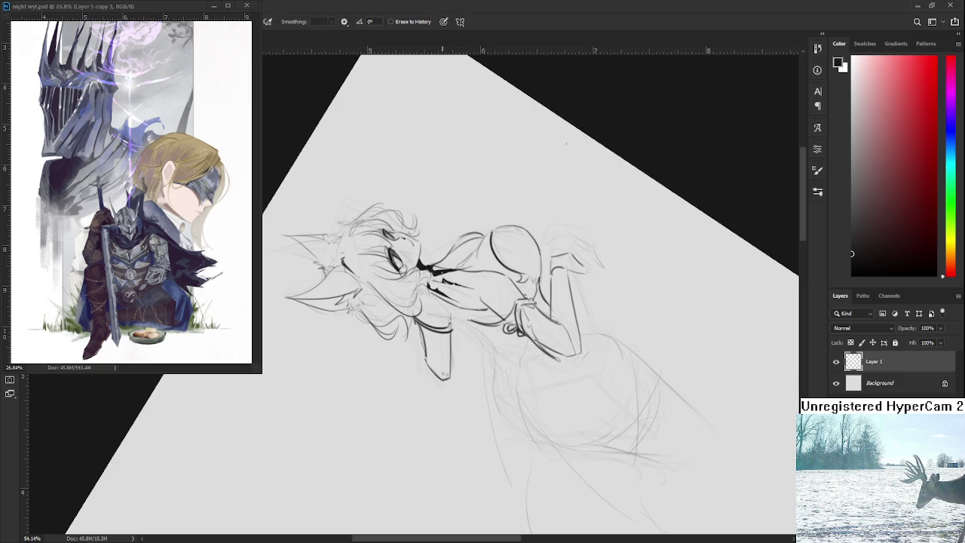
{"action": "left_click_drag", "start_coordinate": [453, 341], "coordinate": [448, 362]}
{"action": "key", "text": "b"}
{"action": "key", "text": "e"}
Step: Rotate the canvas back upright and zoom in to review the arm
{"action": "key", "text": "r"}
{"action": "left_click_drag", "start_coordinate": [427, 389], "coordinate": [403, 227]}
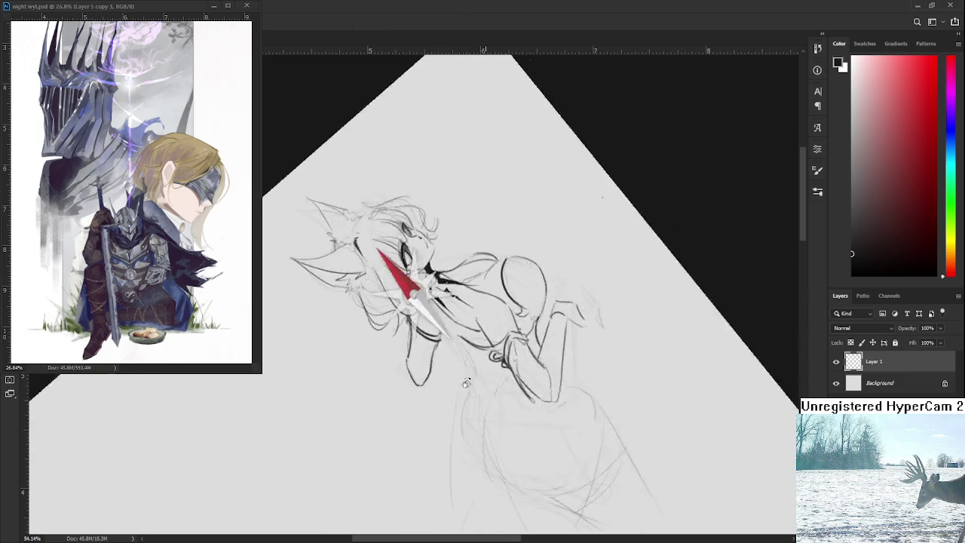
{"action": "scroll", "coordinate": [465, 358], "scroll_direction": "down", "scroll_amount": 3}
{"action": "scroll", "coordinate": [442, 341], "scroll_direction": "up", "scroll_amount": 5}
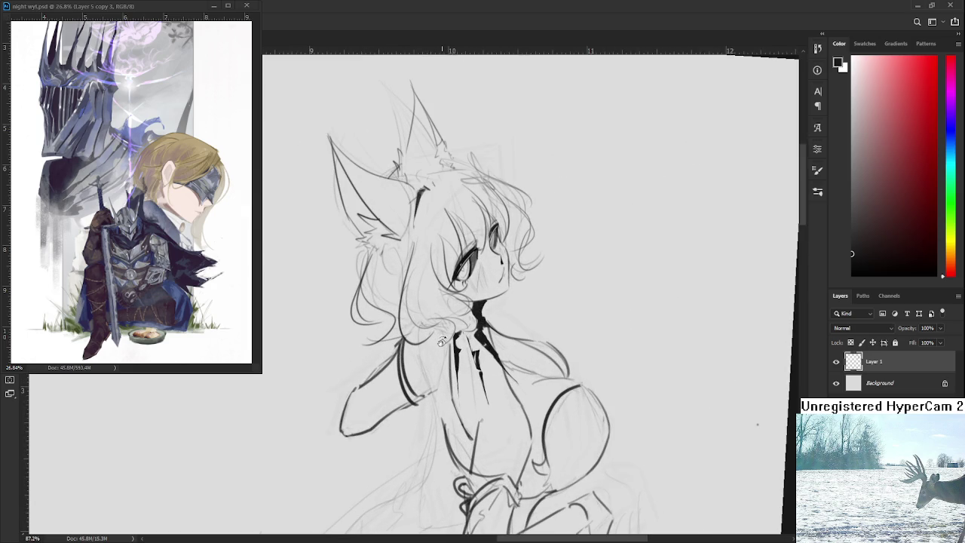
{"action": "left_click_drag", "start_coordinate": [442, 341], "coordinate": [467, 343]}
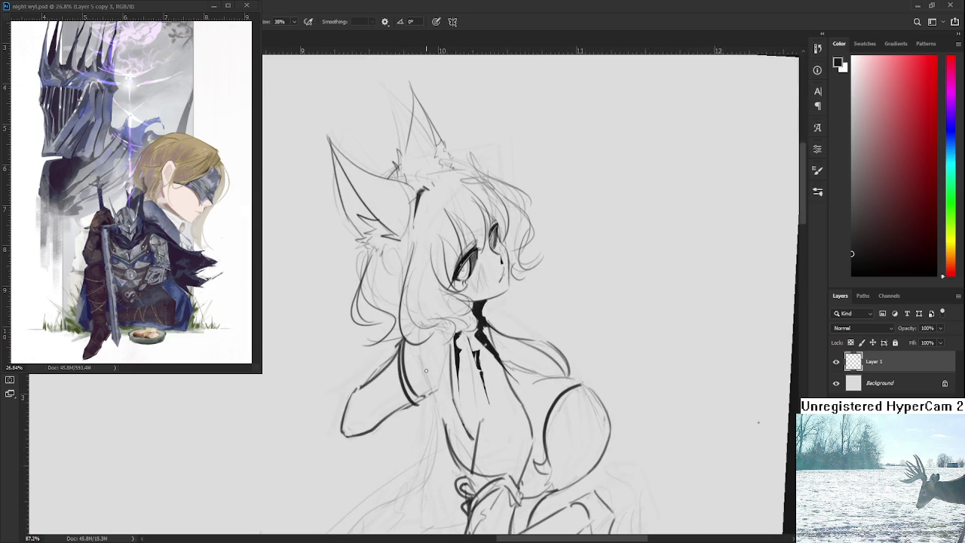